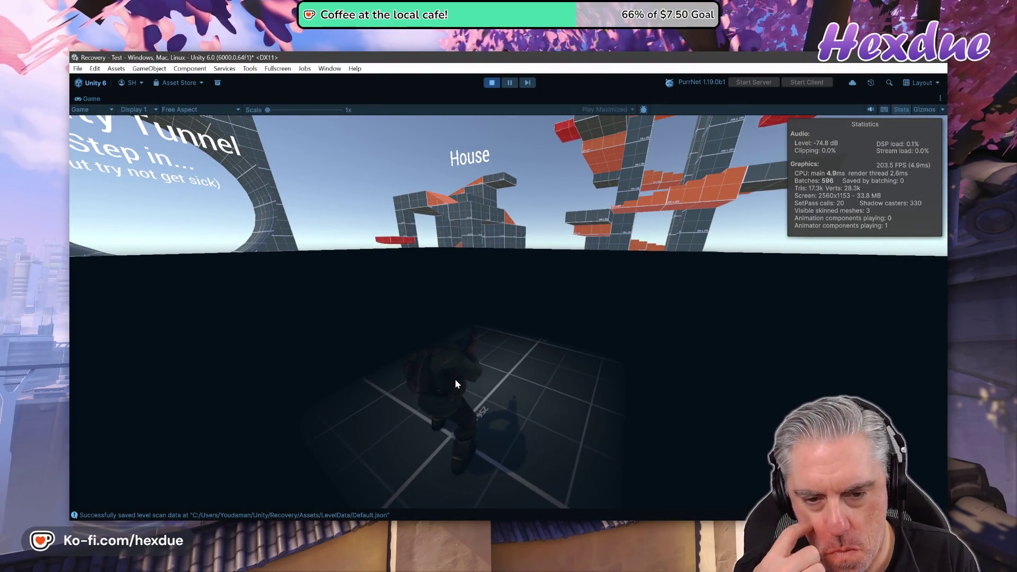
- Look around the level in Game view, stop play mode, and bring the Chrome window forward
mouse_move(455, 380)
mouse_down()
mouse_move(458, 359)
mouse_move(402, 358)
mouse_move(529, 450)
mouse_move(918, 390)
mouse_move(274, 439)
mouse_up()
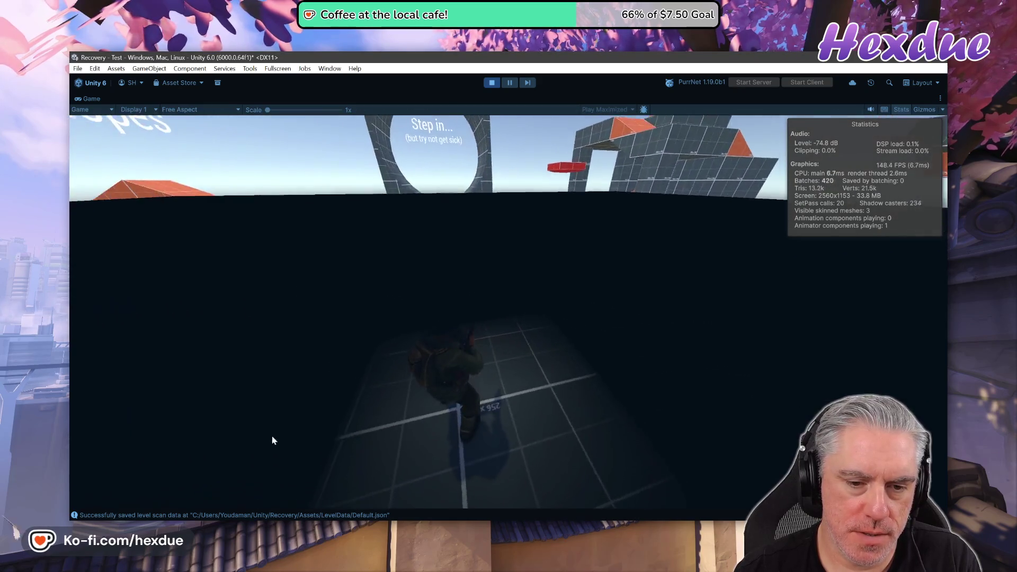
mouse_move(402, 404)
mouse_down()
mouse_move(445, 411)
mouse_move(211, 459)
mouse_move(318, 466)
mouse_move(414, 430)
mouse_up()
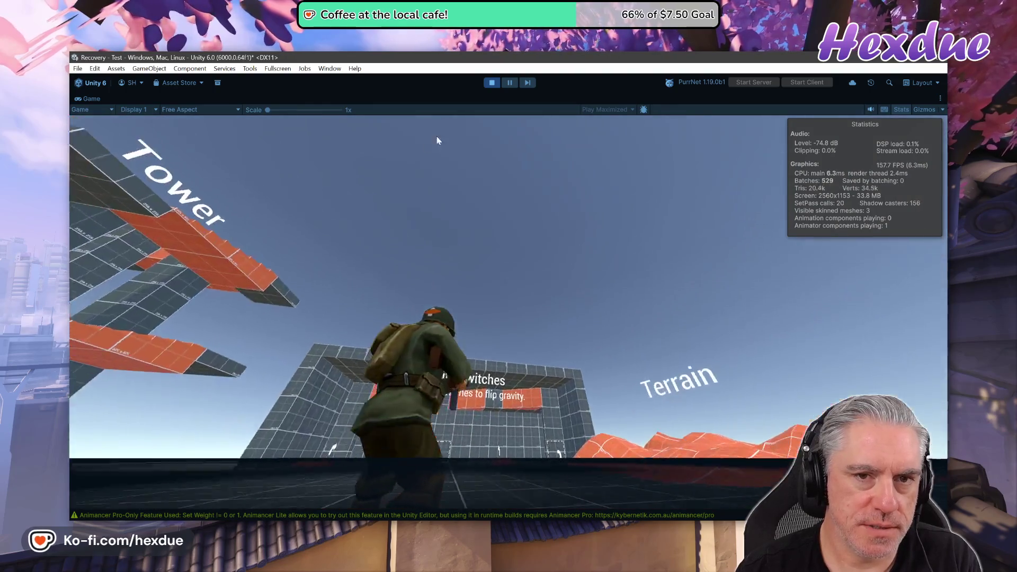
click(491, 82)
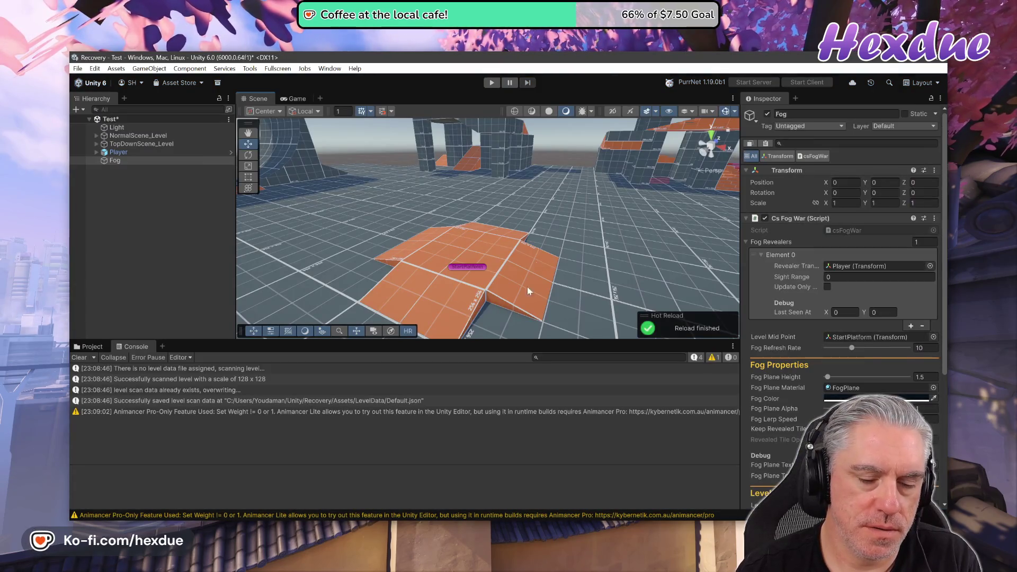
click(534, 515)
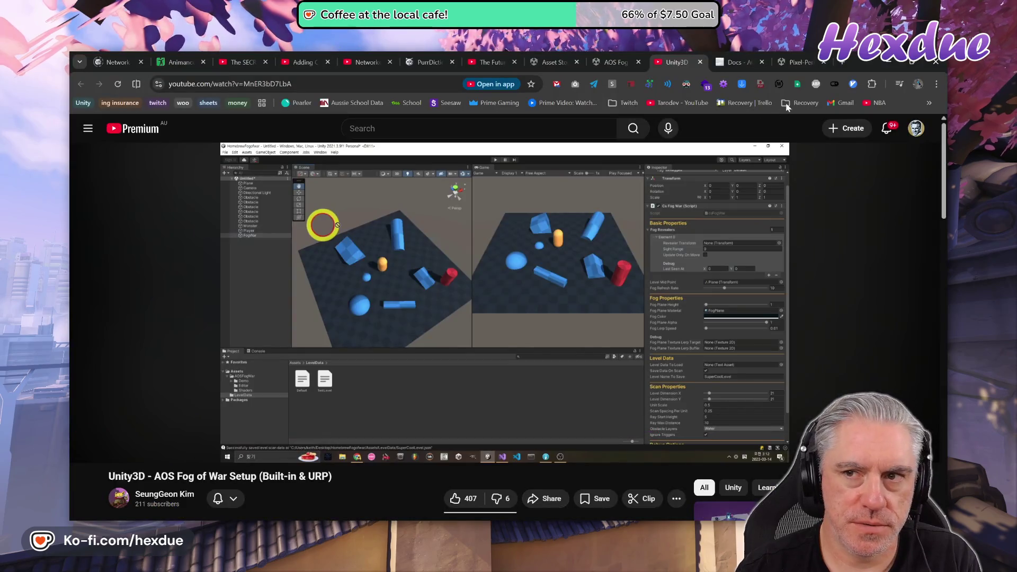
- Search 'bladerunner 2049' in a new tab and open the Australian Cinematographer review from its desert image
click(844, 62)
text(b)
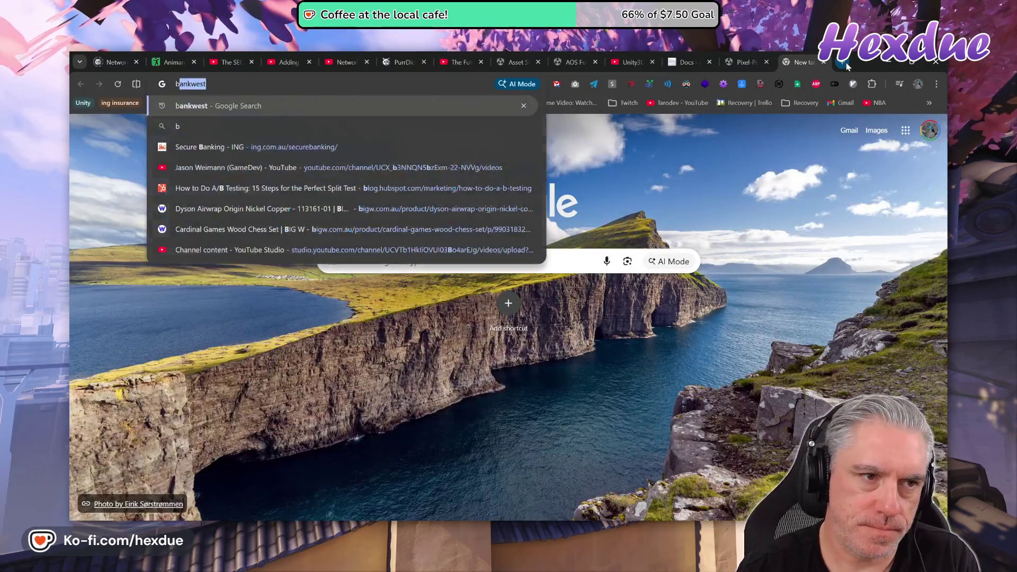
text(laderunner 2049)
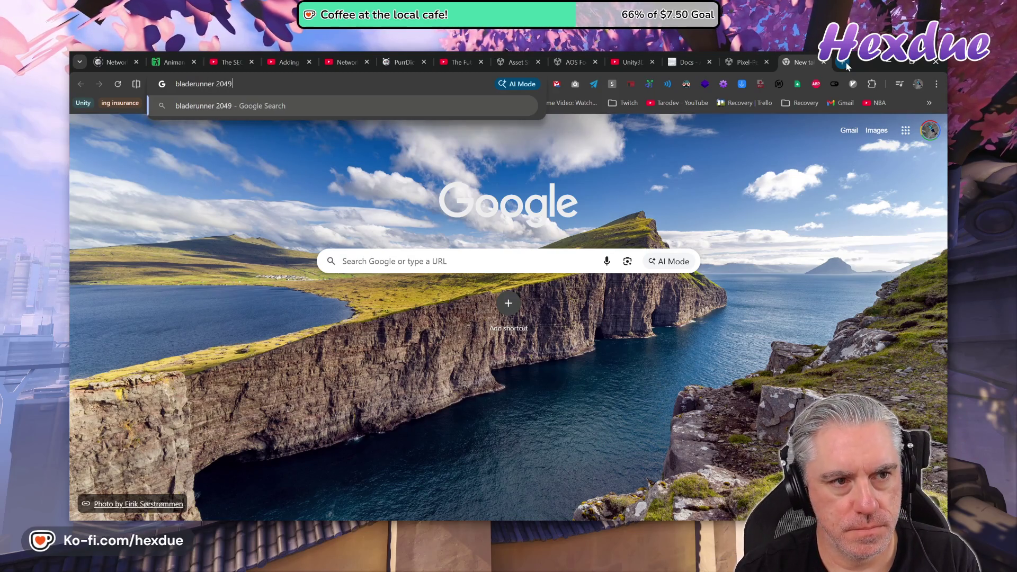
key(Return)
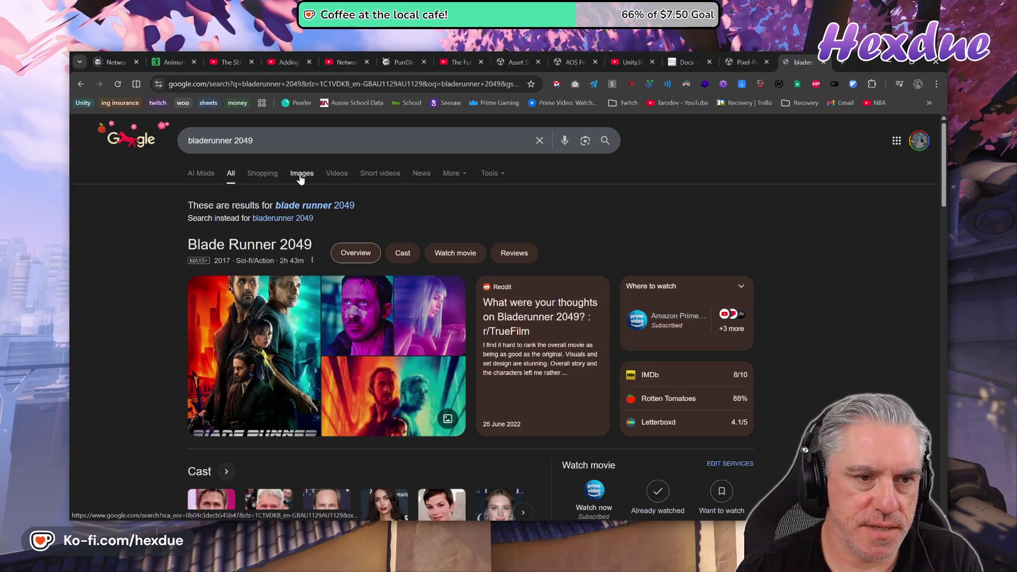
click(300, 175)
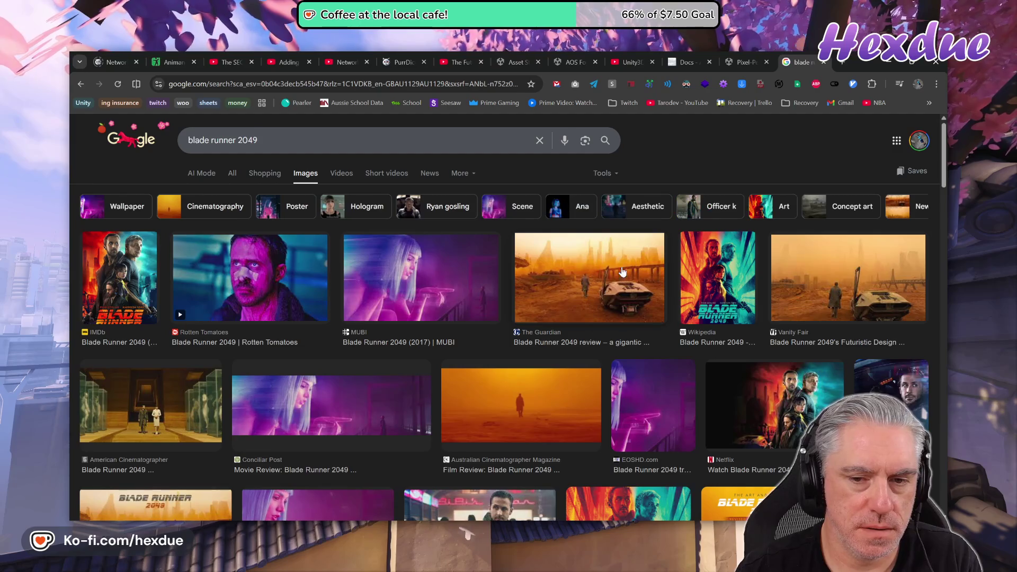
click(530, 413)
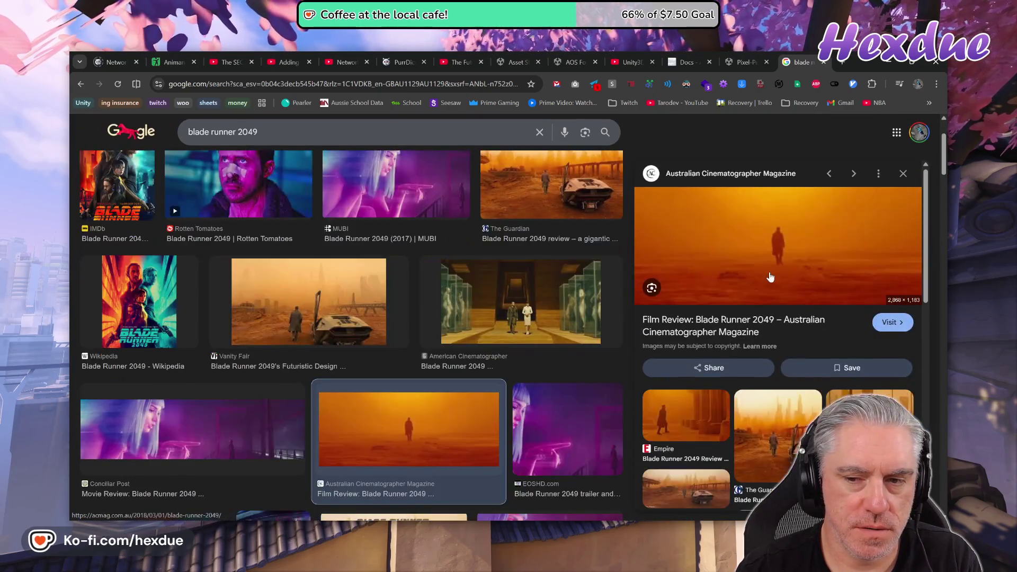
click(808, 263)
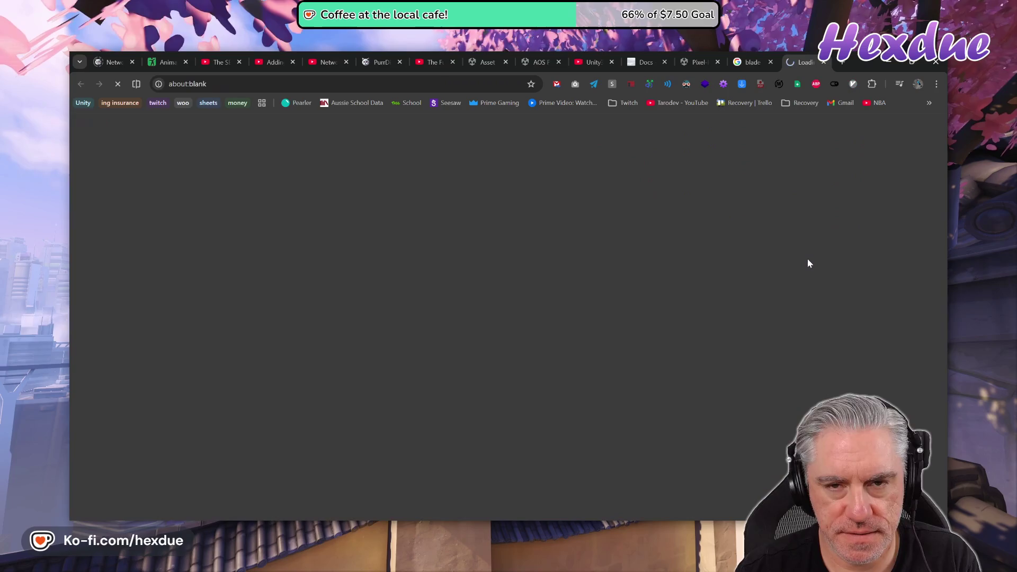
scroll(557, 294, down, 2)
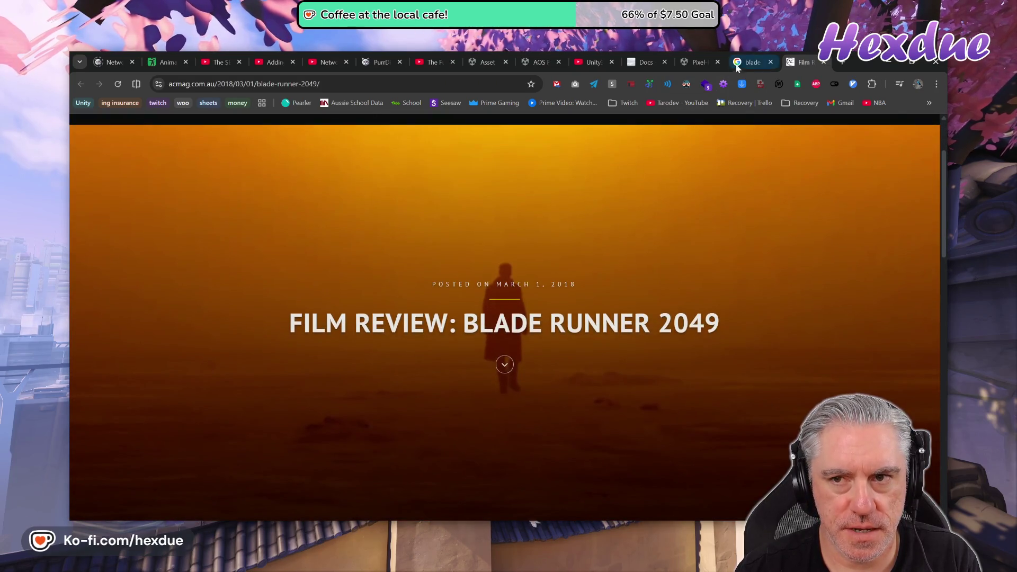
- Back on the image results tab, search 'hacksaw ridge' from the address bar
click(737, 64)
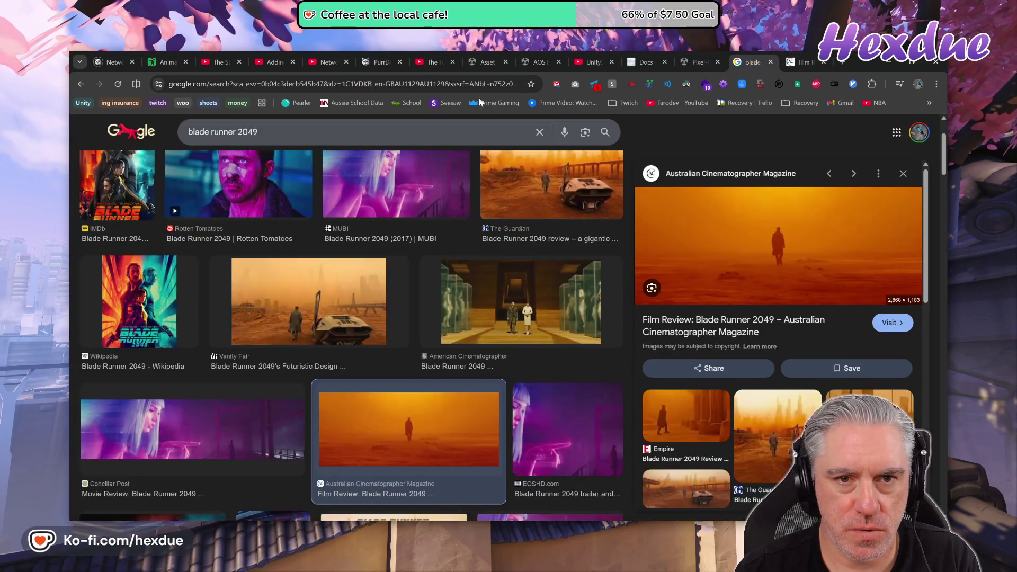
click(454, 84)
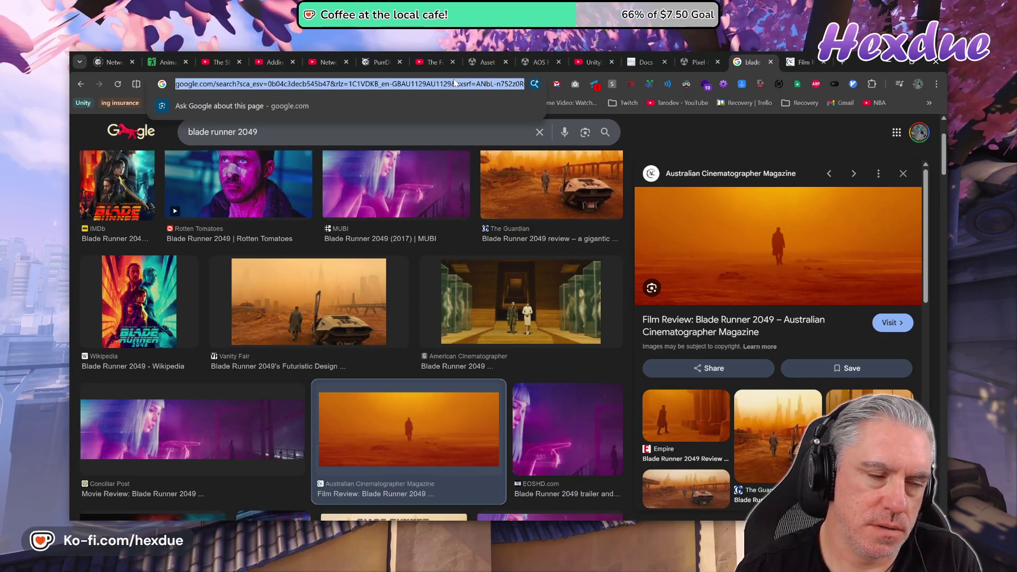
text(hacksaw ridge)
key(Return)
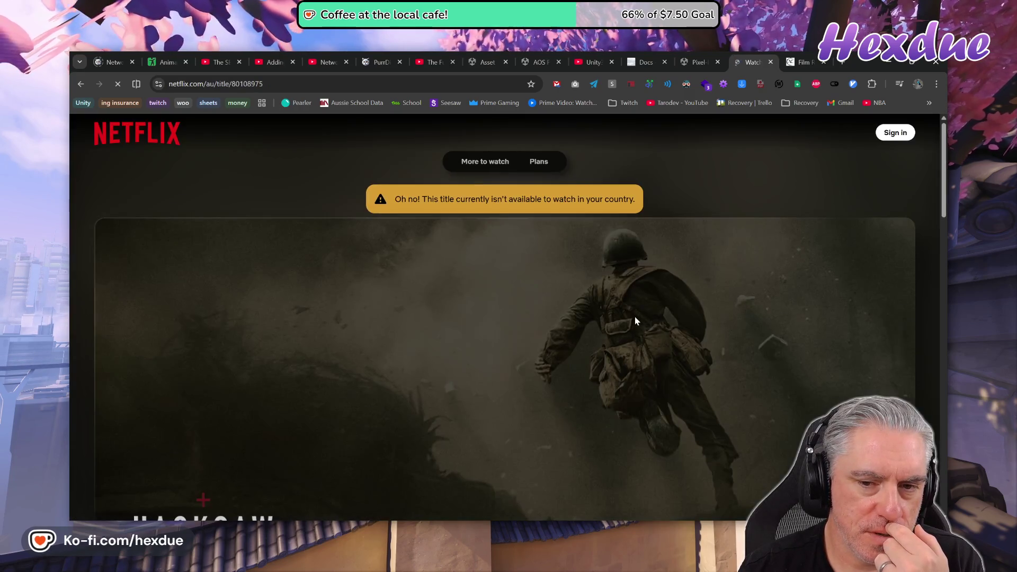
- Go back from Netflix to the hacksaw ridge results and browse its image results
scroll(741, 333, down, 2)
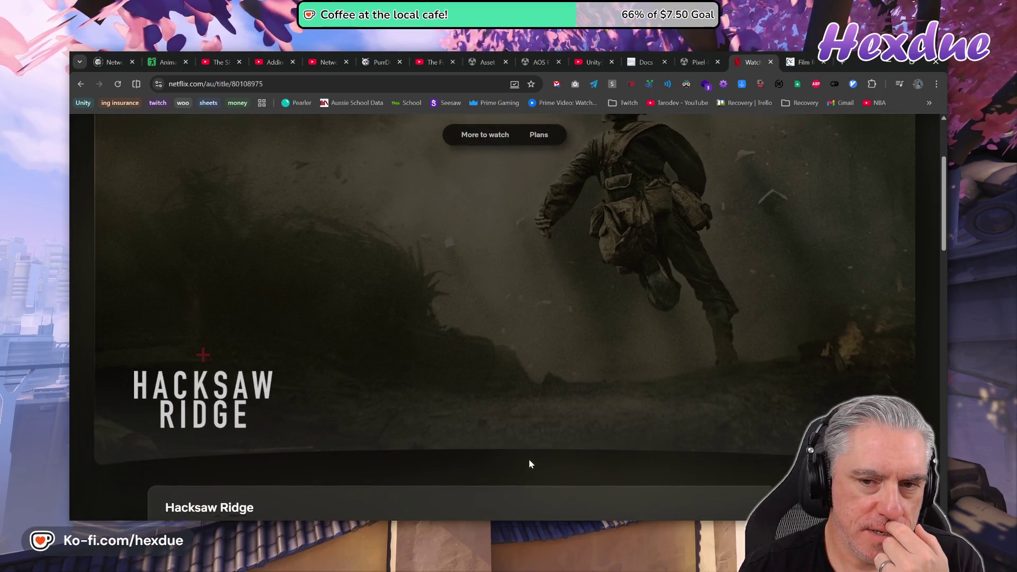
scroll(860, 205, up, 3)
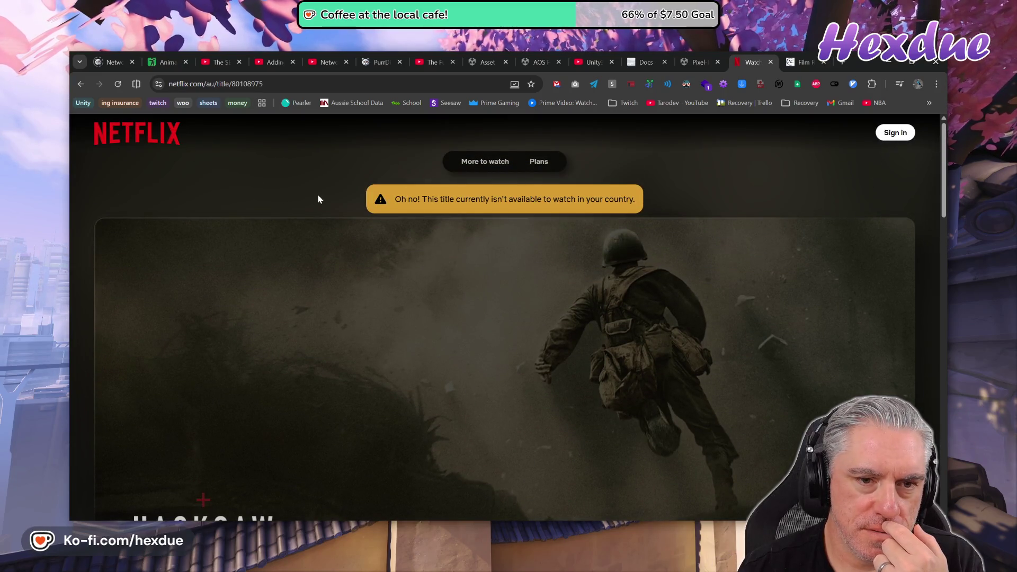
key(alt+Left)
click(302, 168)
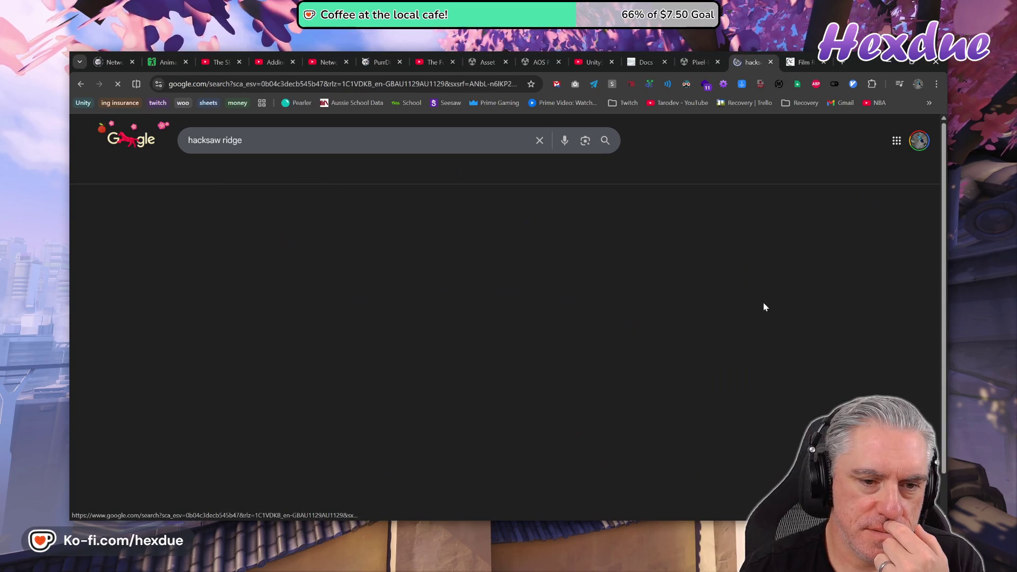
scroll(752, 383, down, 2)
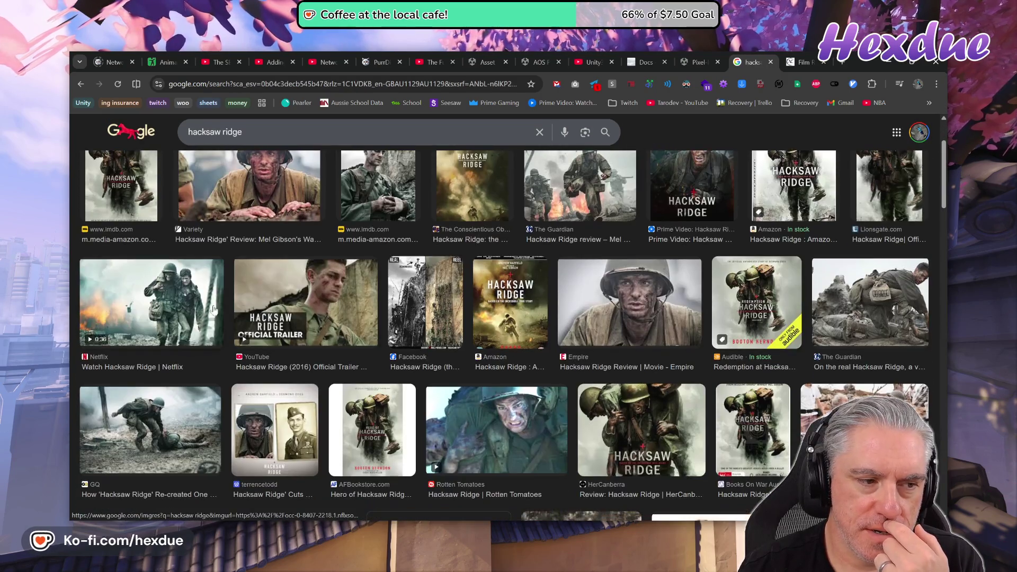
scroll(426, 370, down, 2)
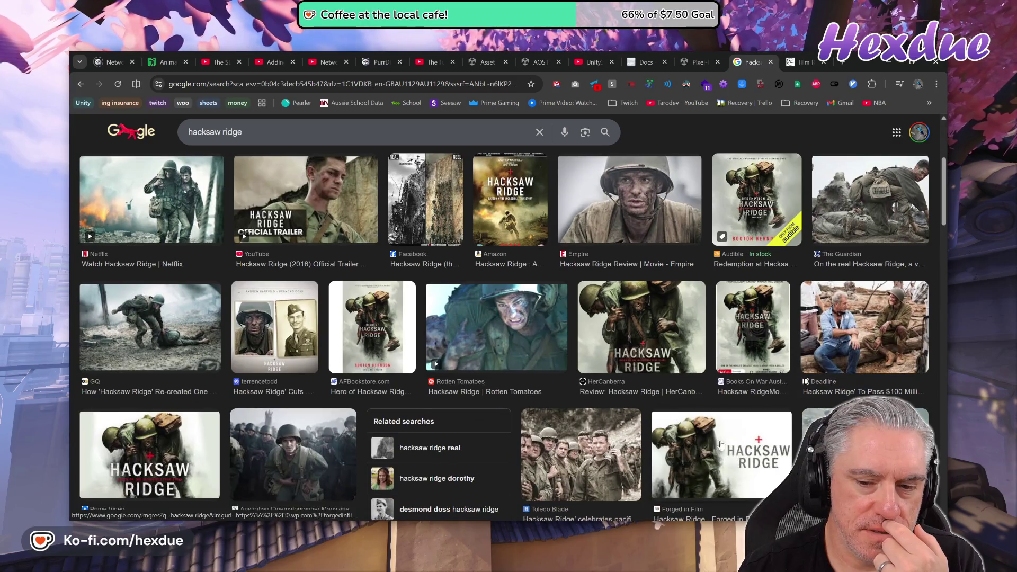
scroll(720, 444, down, 2)
scroll(726, 440, down, 2)
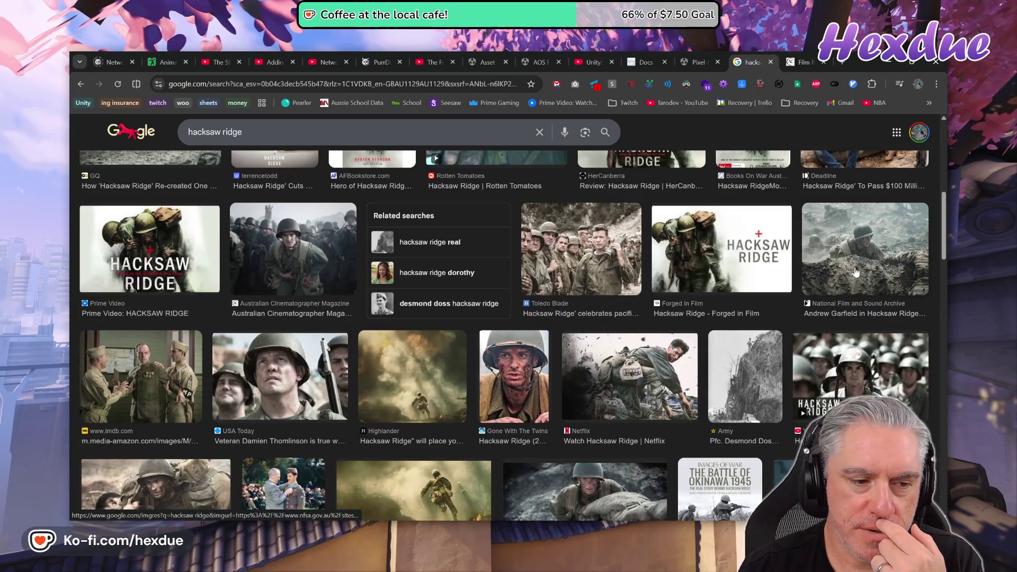
scroll(760, 303, down, 3)
scroll(601, 340, down, 3)
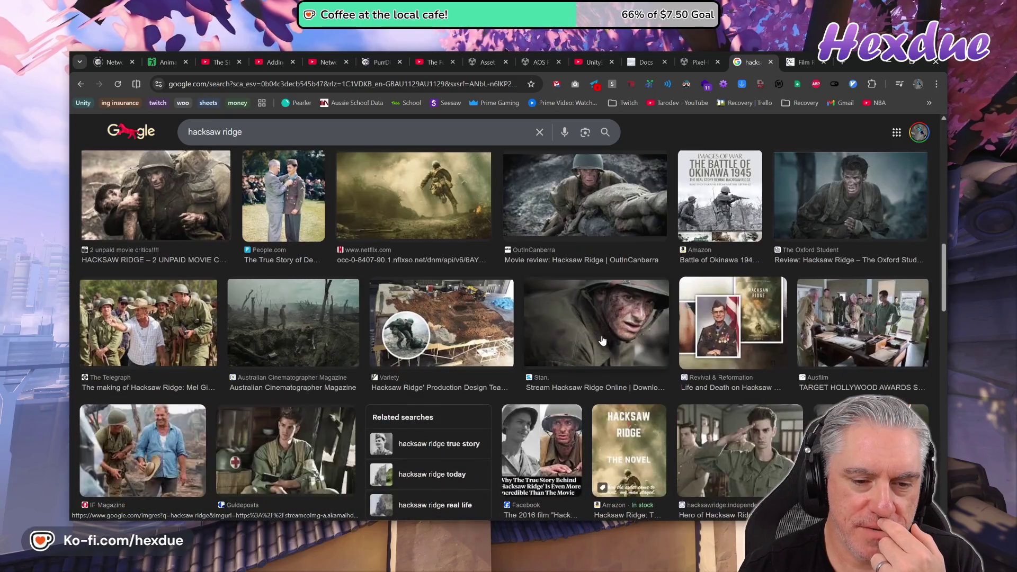
- Preview The Oxford Student's Hacksaw Ridge image, then switch to the Videos results
click(875, 211)
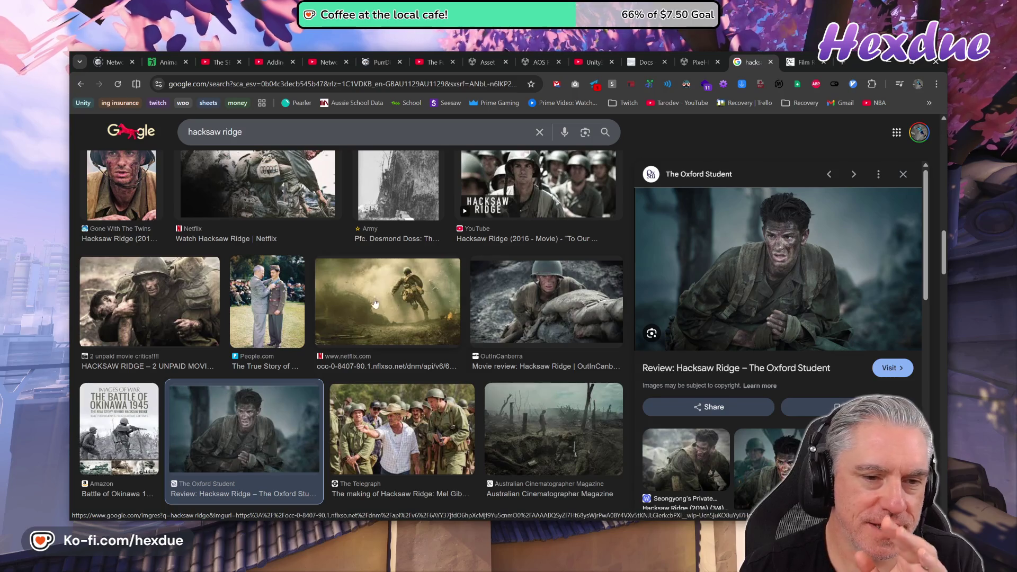
scroll(373, 304, down, 10)
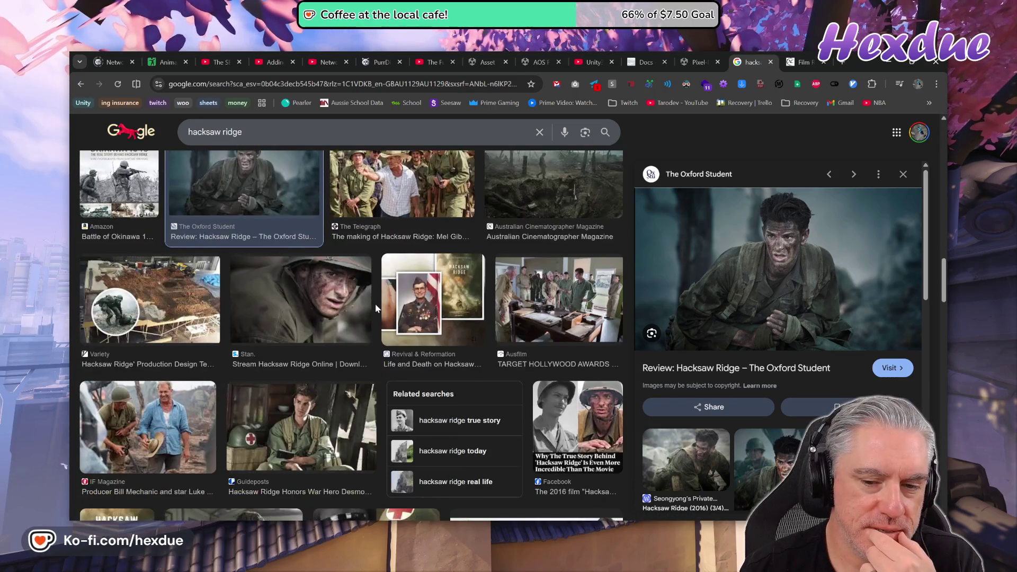
scroll(375, 308, down, 5)
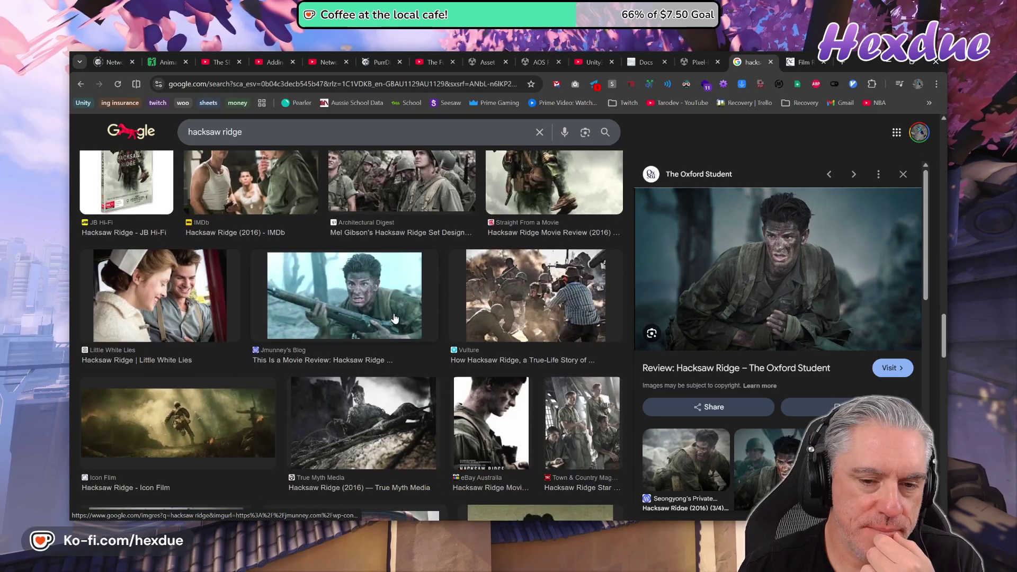
scroll(394, 317, down, 4)
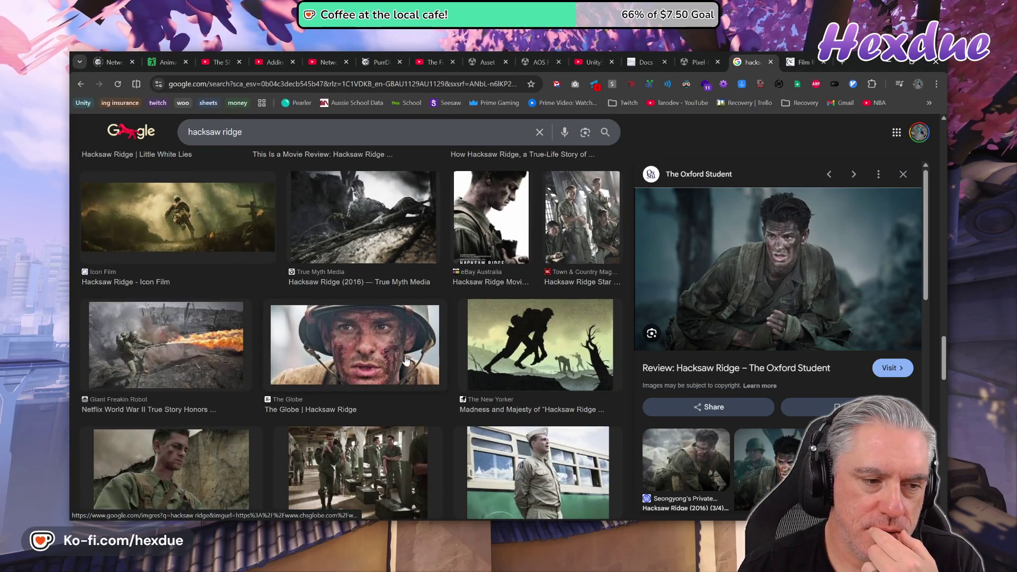
scroll(779, 318, down, 6)
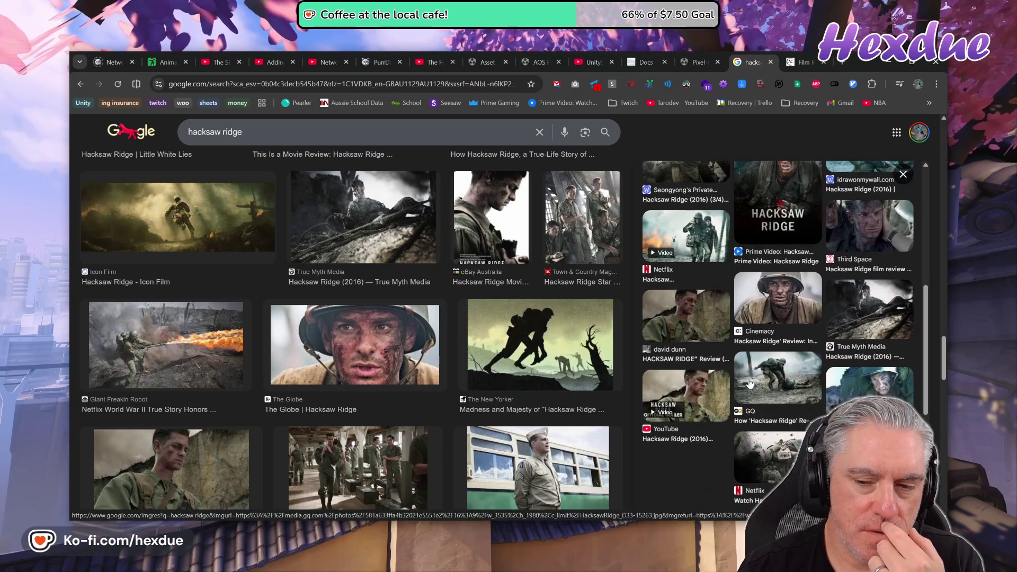
scroll(513, 424, up, 10)
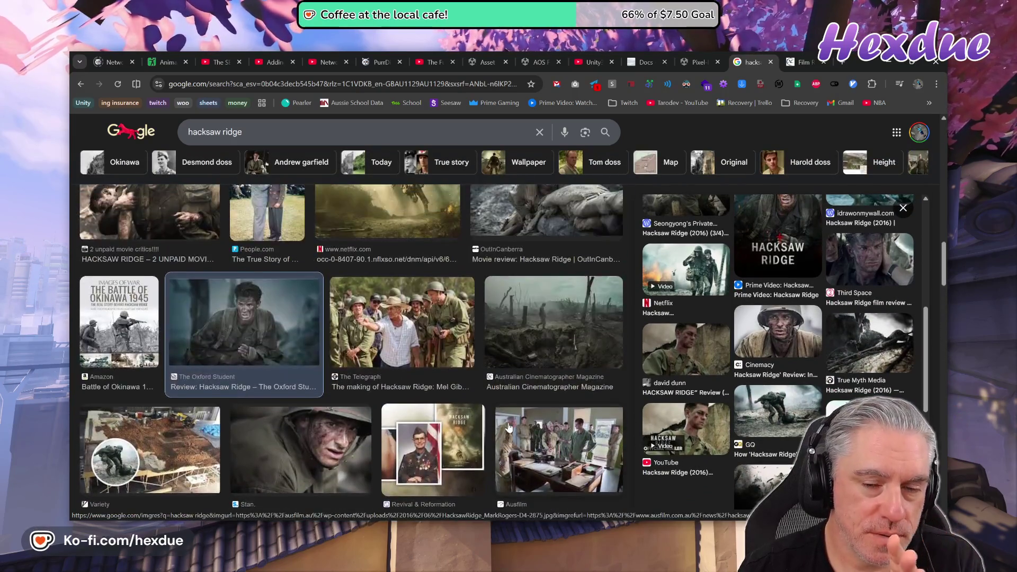
scroll(707, 339, up, 6)
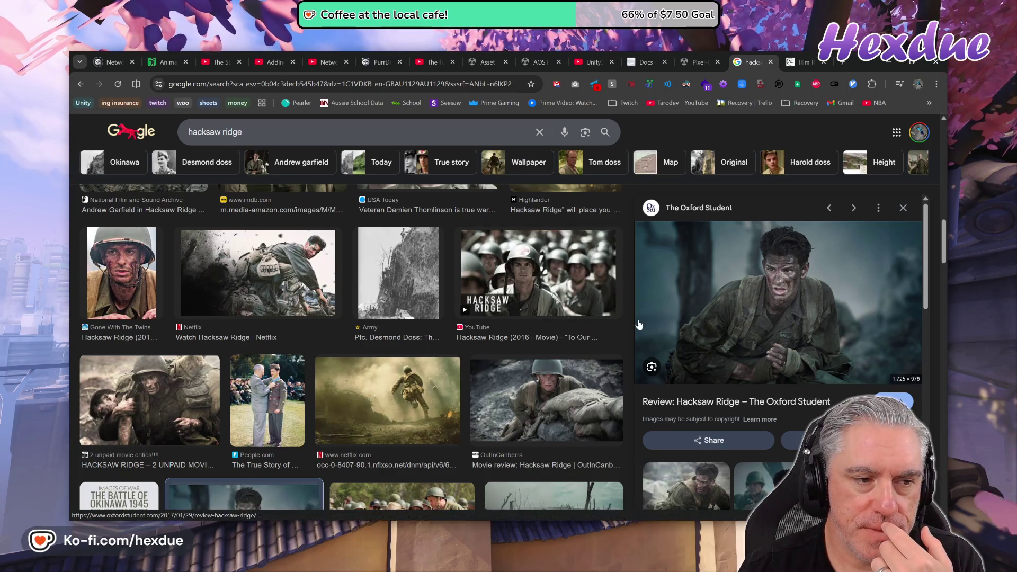
scroll(390, 318, up, 3)
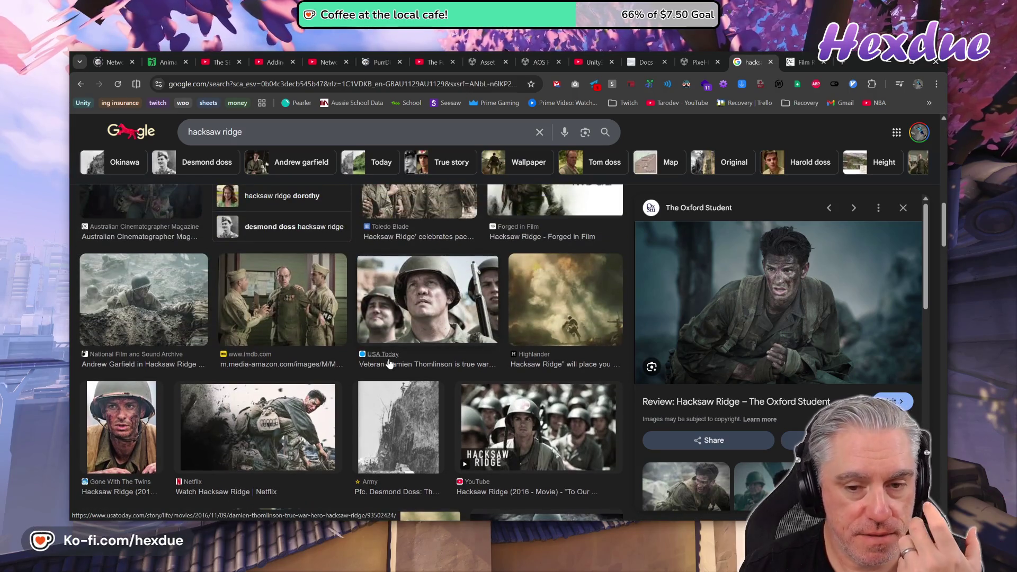
scroll(621, 335, up, 10)
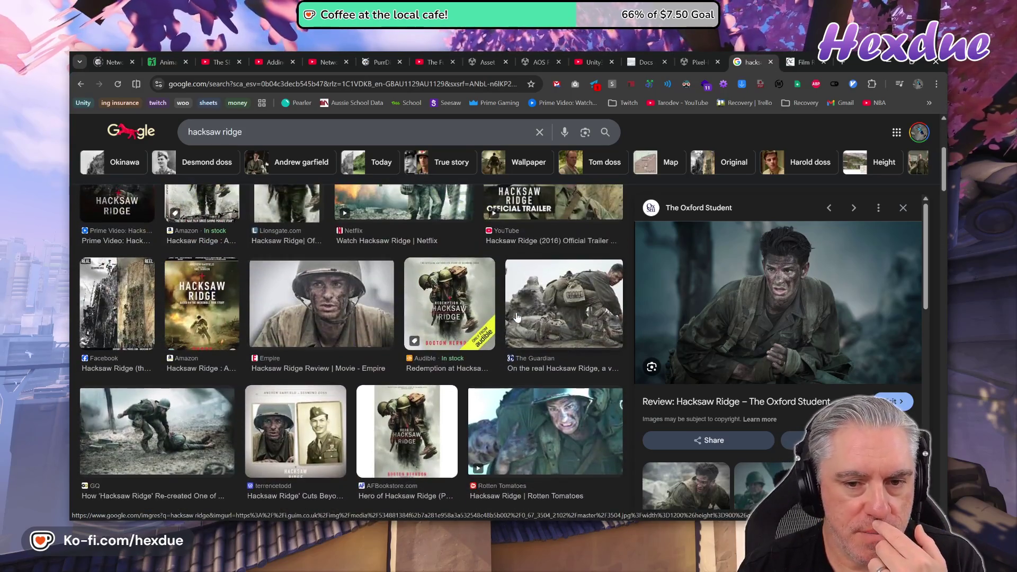
scroll(508, 315, up, 3)
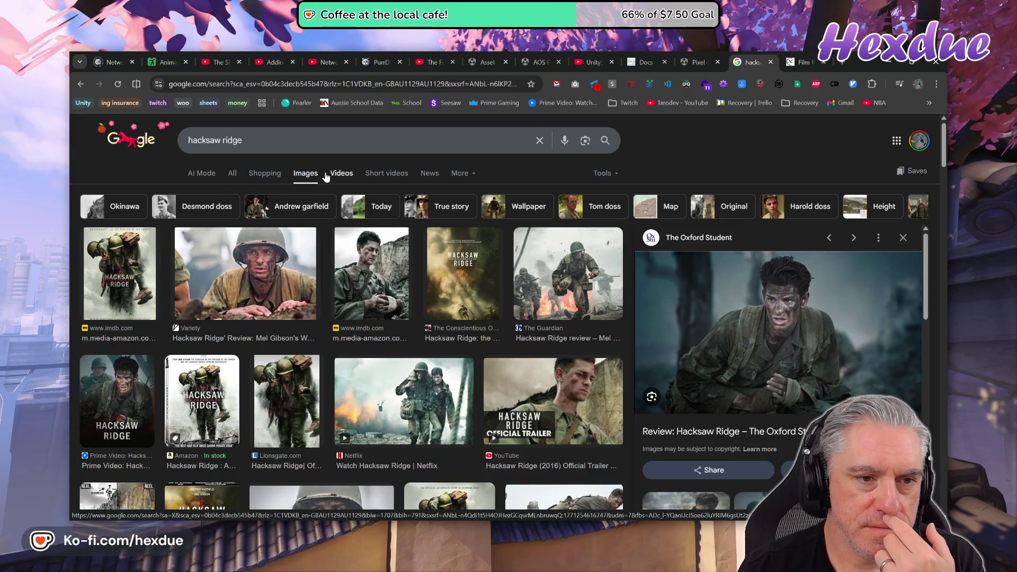
click(345, 173)
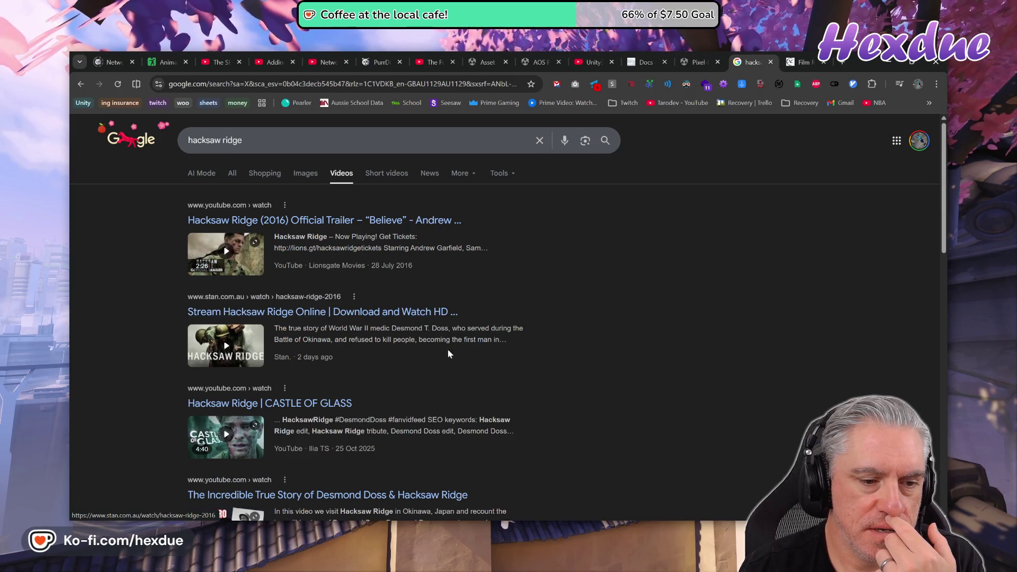
- Extend the query to 'hacksaw ridge montage' and scroll through the results
key(slash)
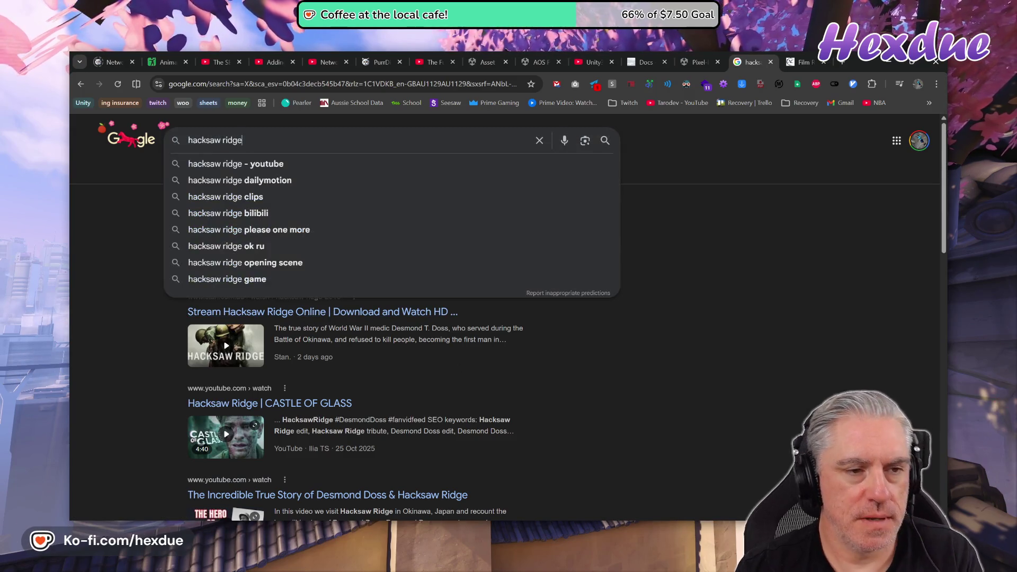
text( montage)
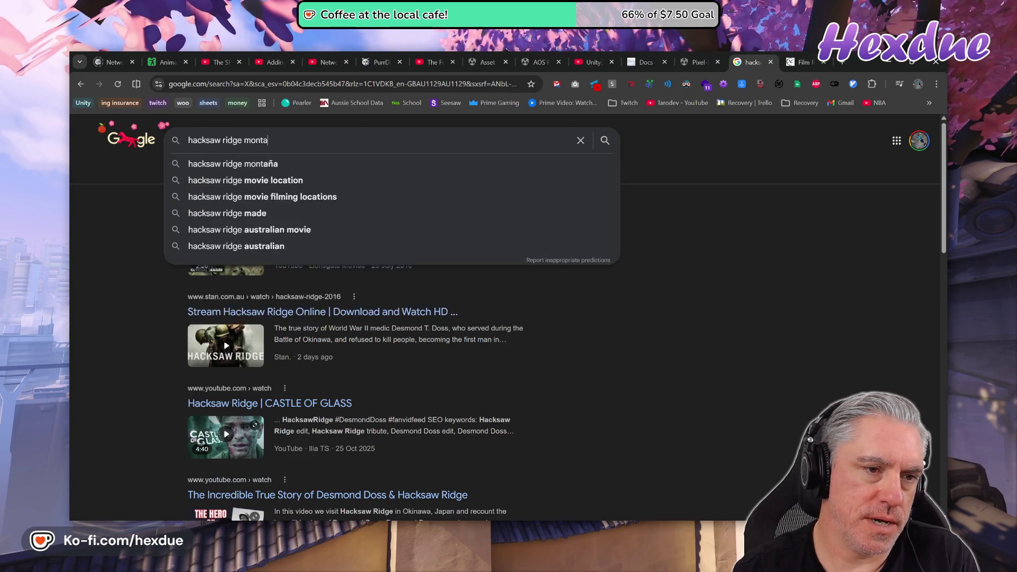
key(Return)
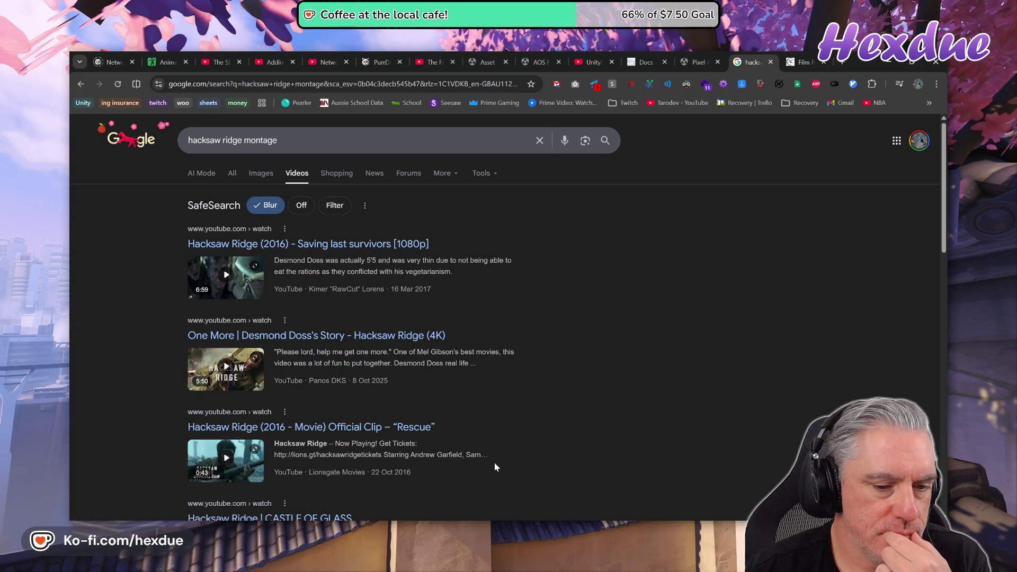
scroll(521, 423, down, 6)
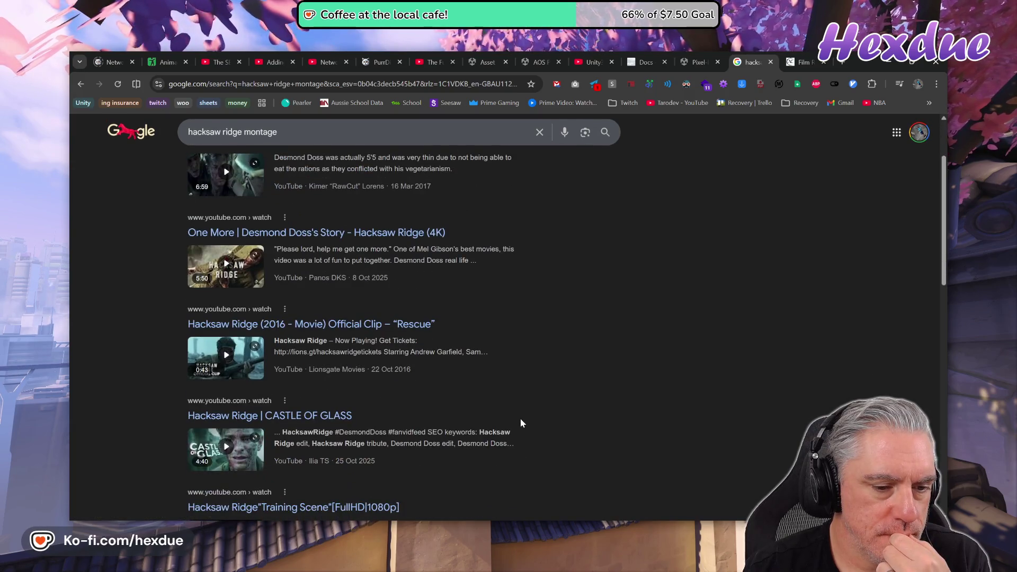
scroll(527, 429, down, 4)
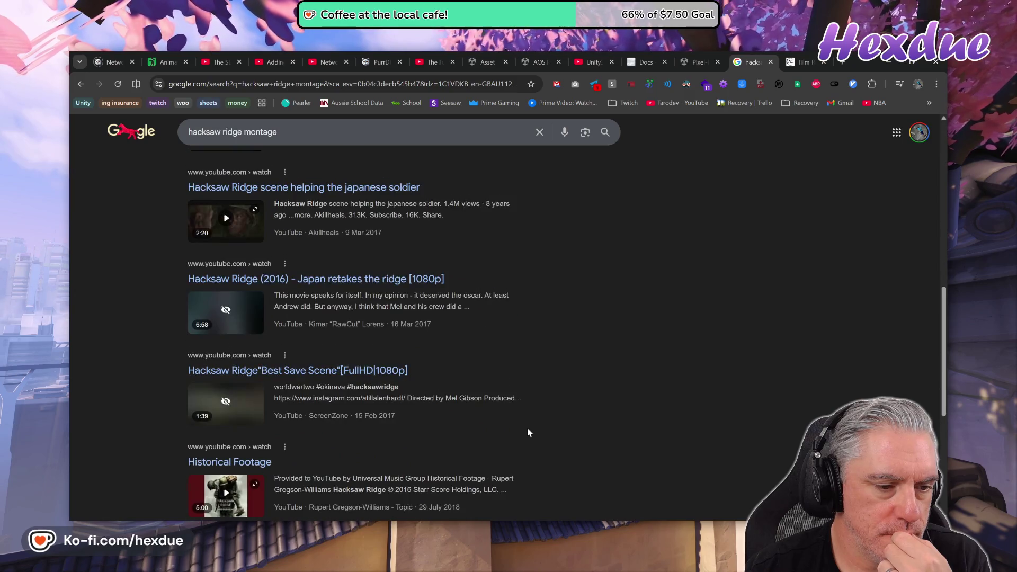
scroll(327, 323, up, 2)
- Append 'one more' to the query and run the refined search
click(317, 132)
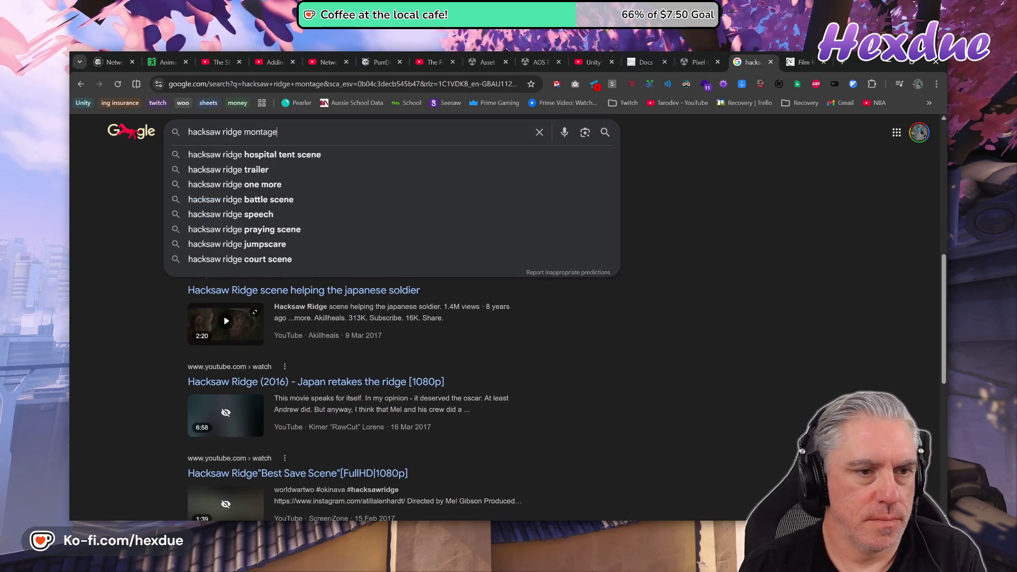
text(one more)
key(Return)
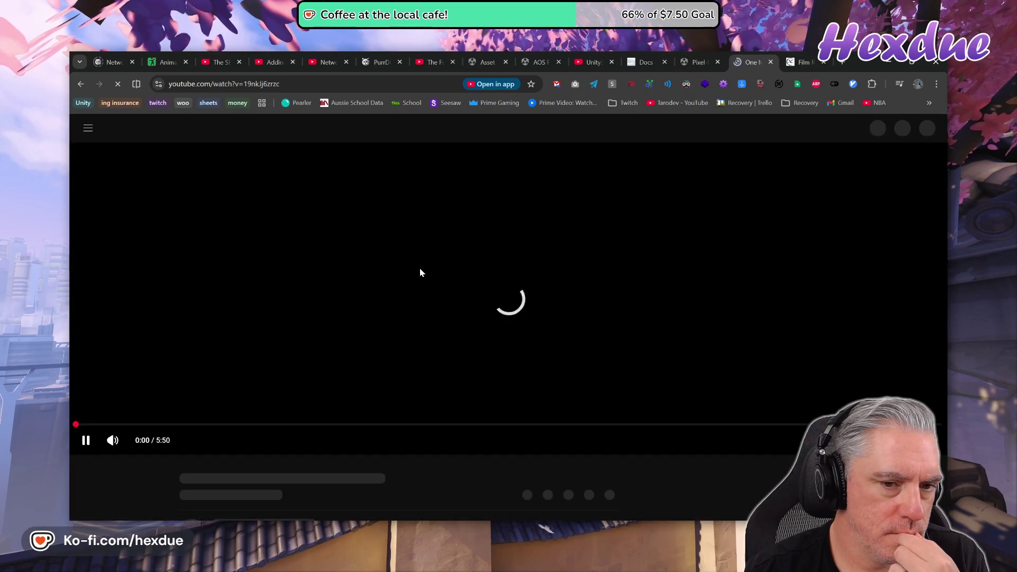
- Mute the first video, seek to about 1:04, then open 'Hacksaw Ridge | One More' full screen
click(113, 449)
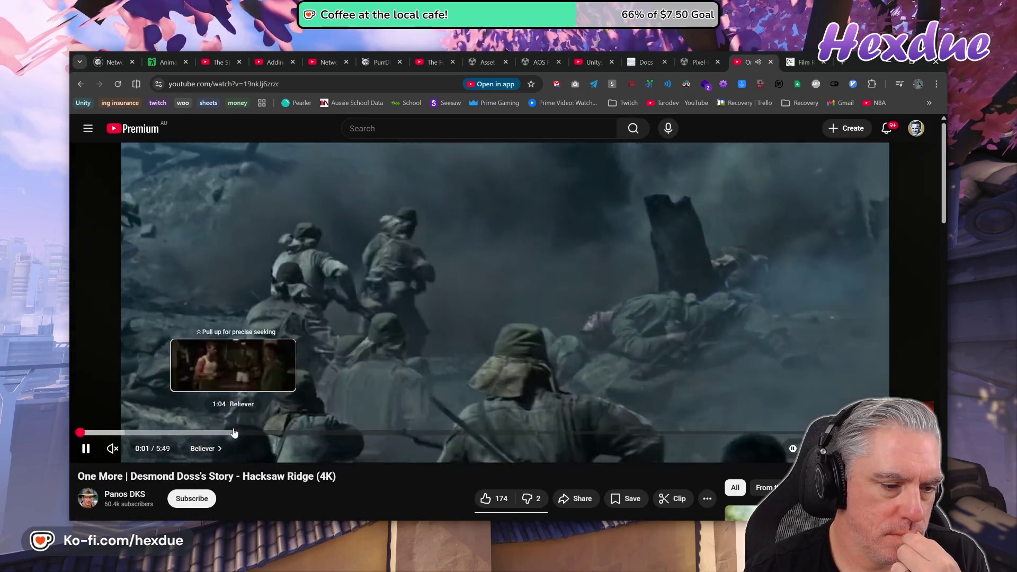
click(234, 433)
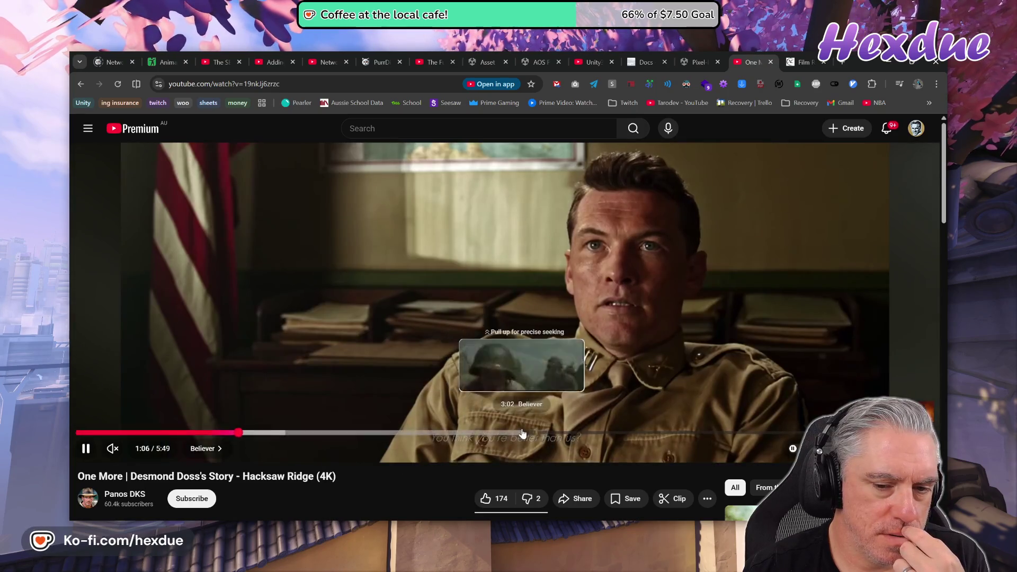
scroll(552, 415, down, 4)
click(787, 331)
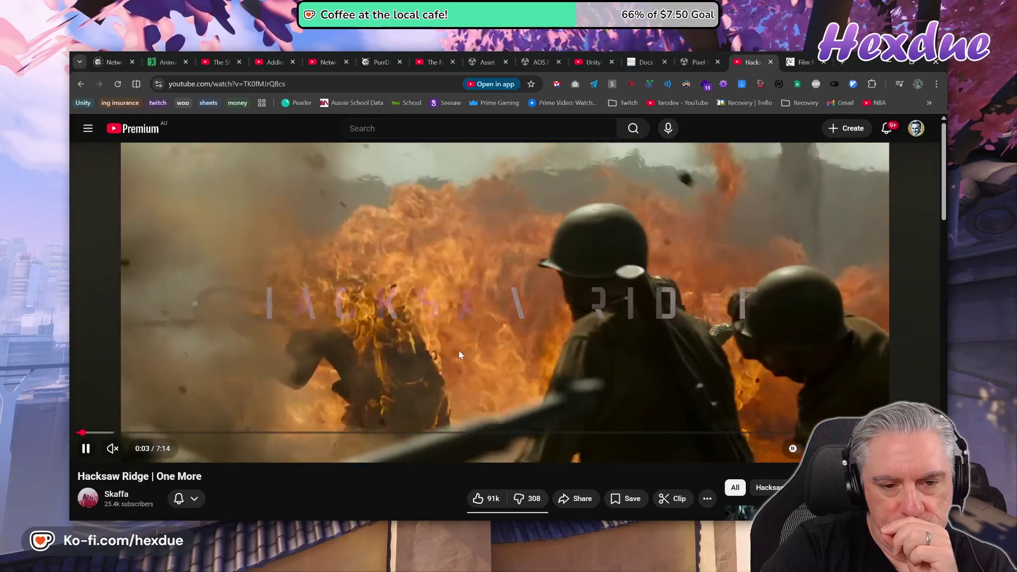
double_click(459, 353)
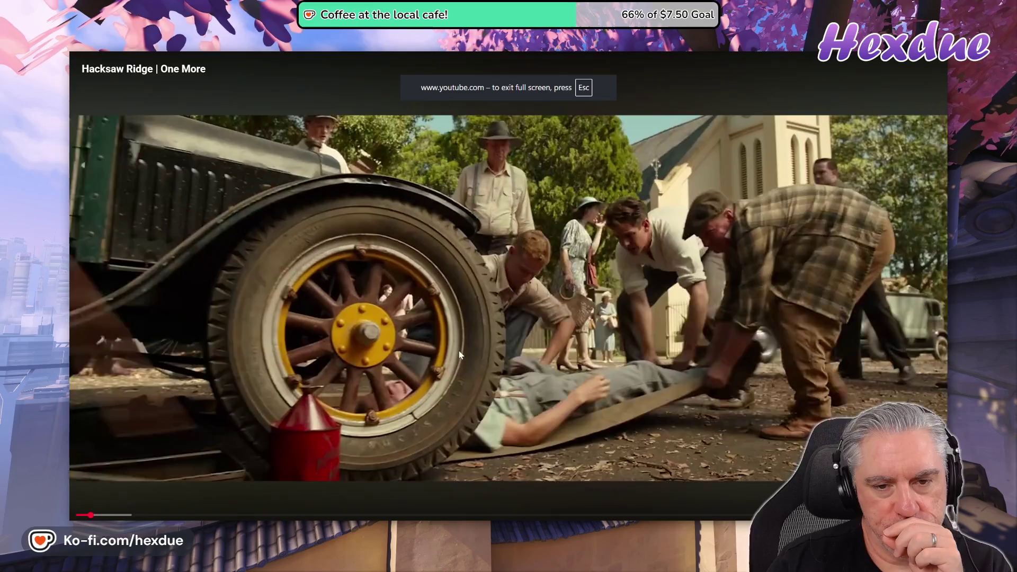
- Skip forward repeatedly through the One More video with the right arrow key
key(Right)
key(Right)
key(Right)
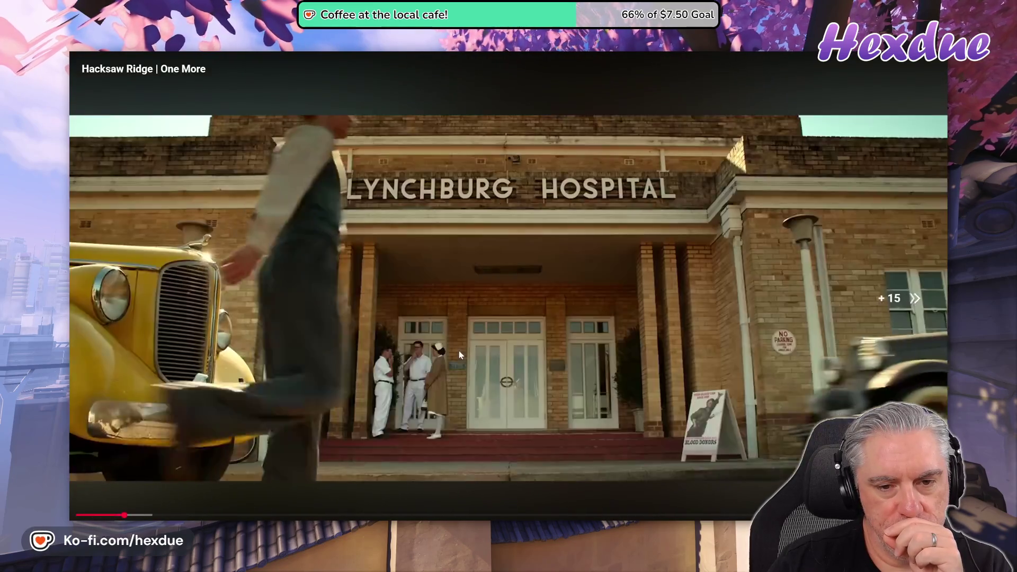
key(Right)
key(Right)
key(Right)
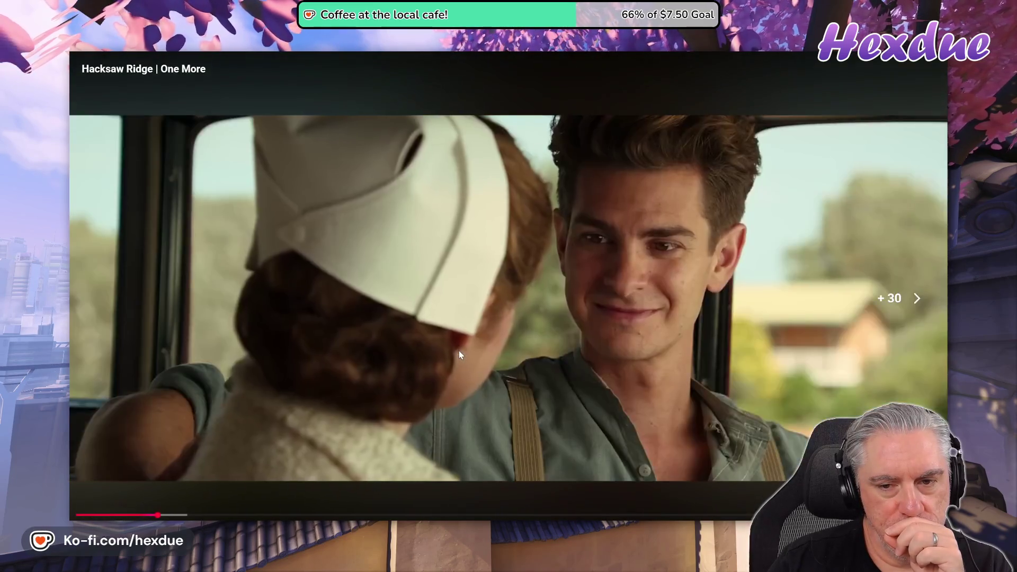
key(Right)
key(Right)
key(Right)
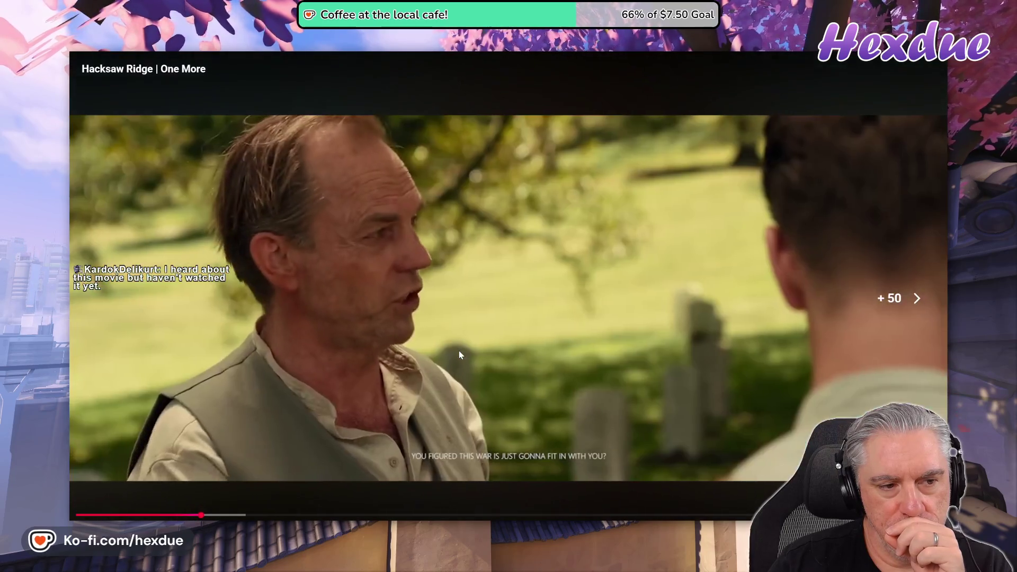
key(Right)
key(Right)
key(Right)
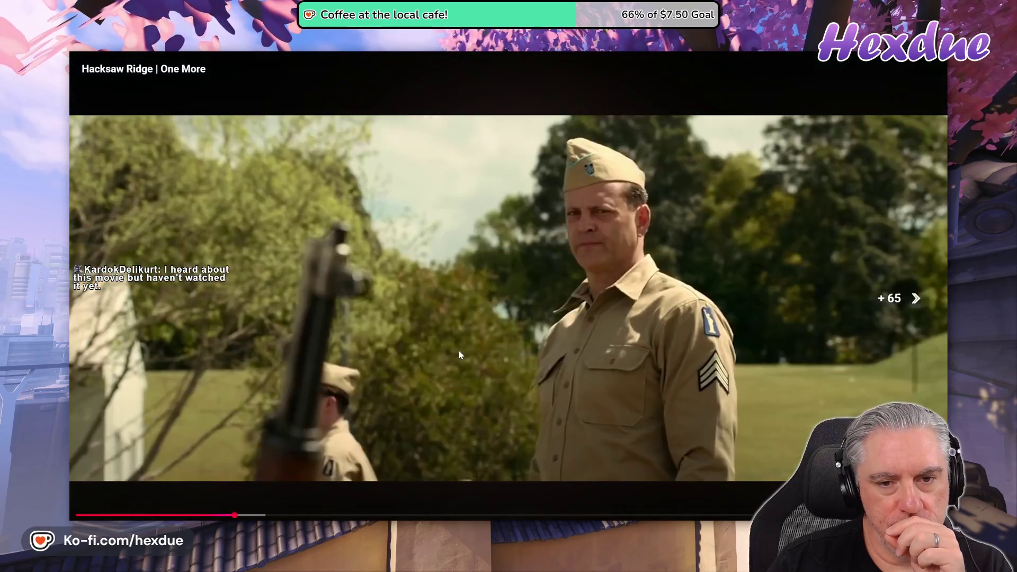
key(Right)
key(Right)
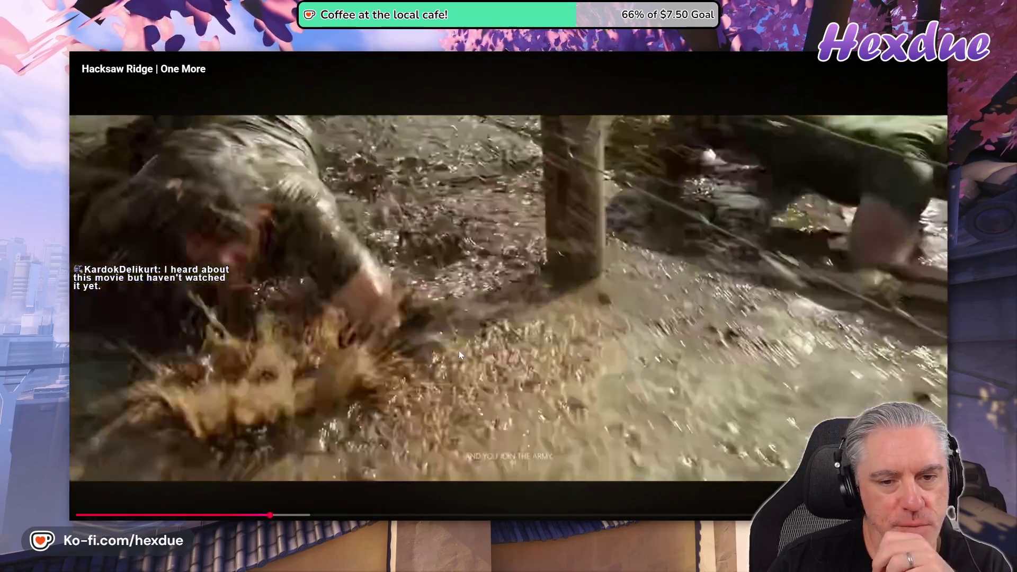
key(Right)
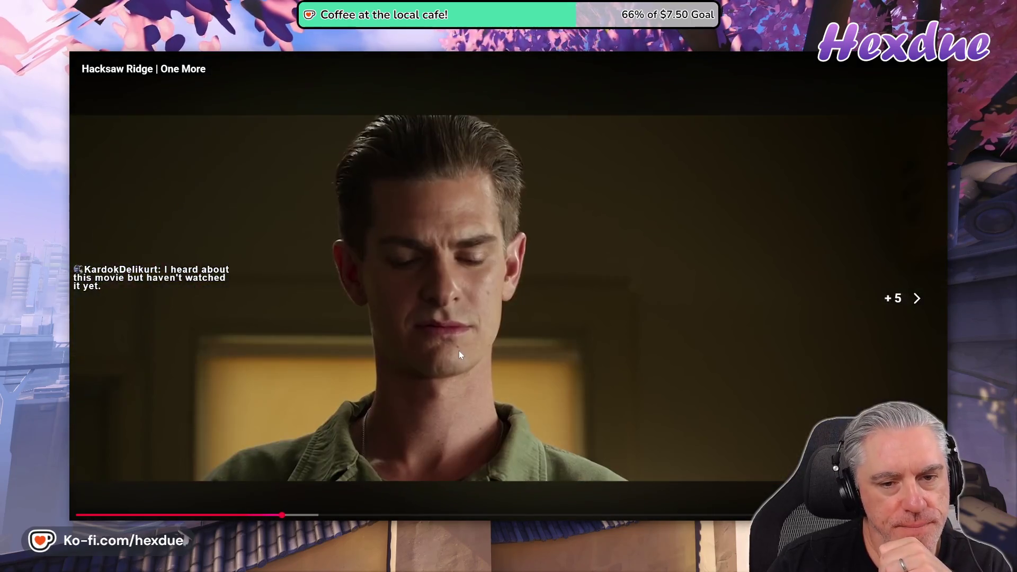
key(Right)
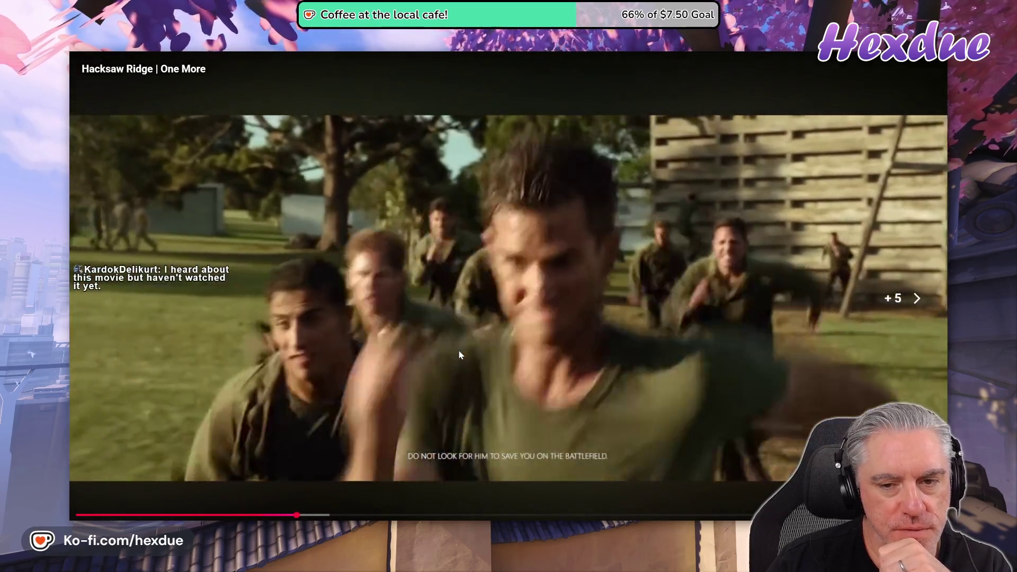
key(Right)
key(Right)
key(Right)
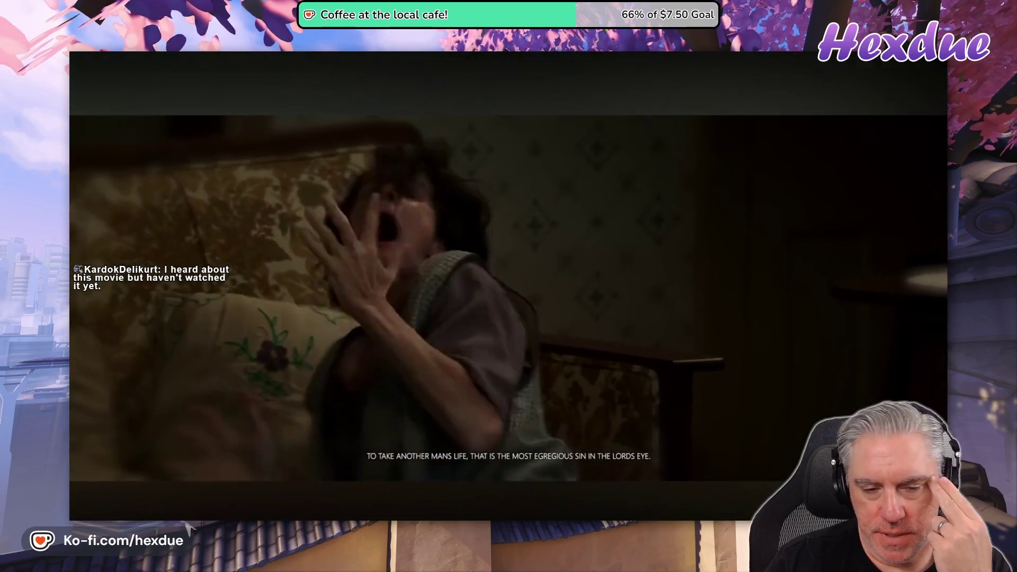
key(Right)
key(Right)
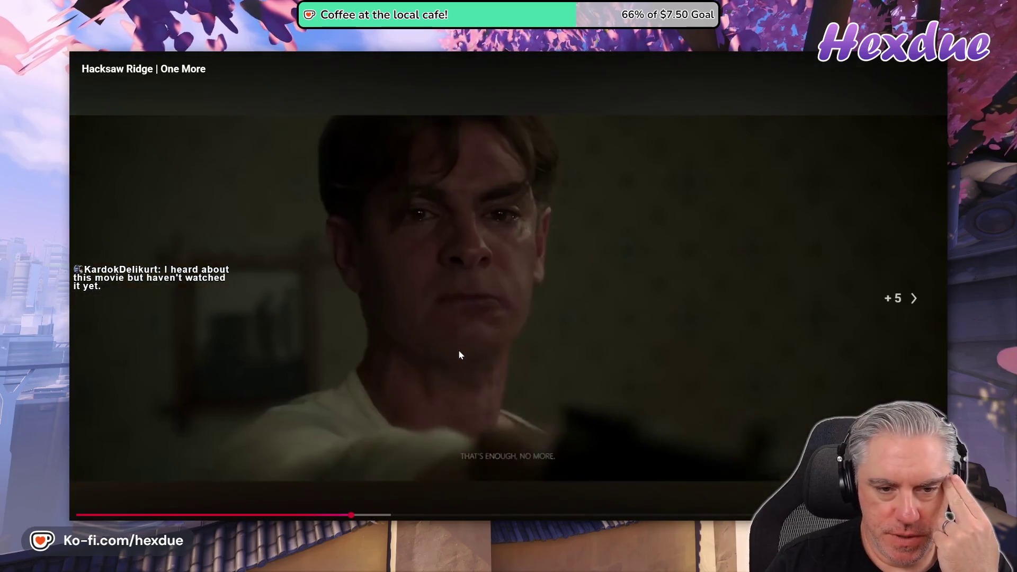
key(Right)
key(Right)
key(Right)
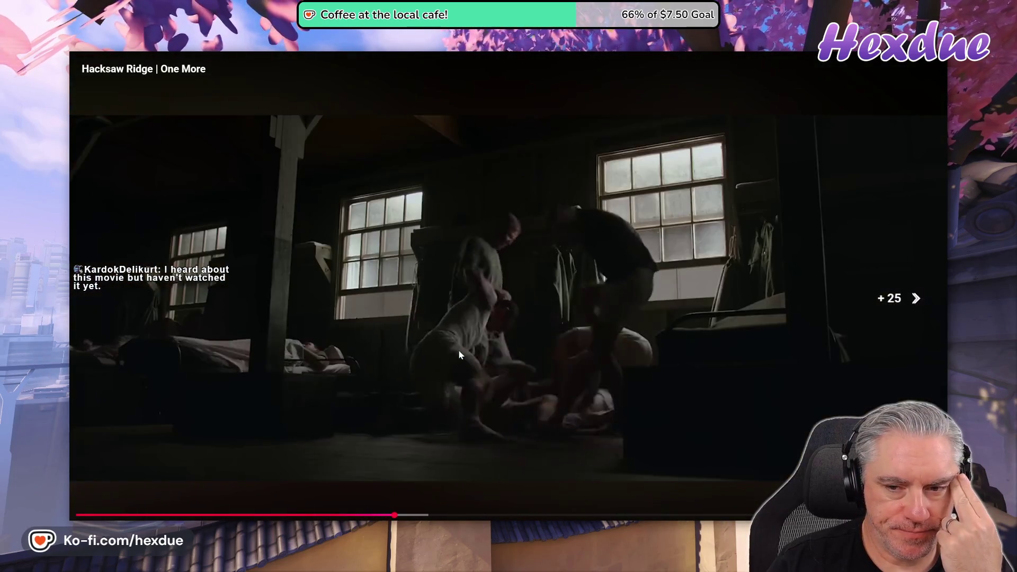
key(Right)
key(Right)
key(Right)
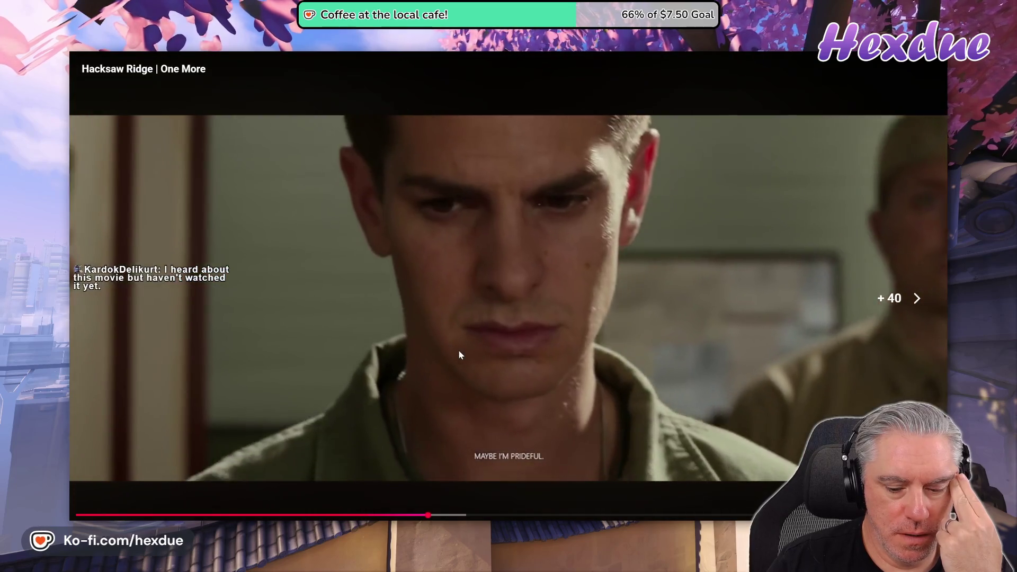
key(Right)
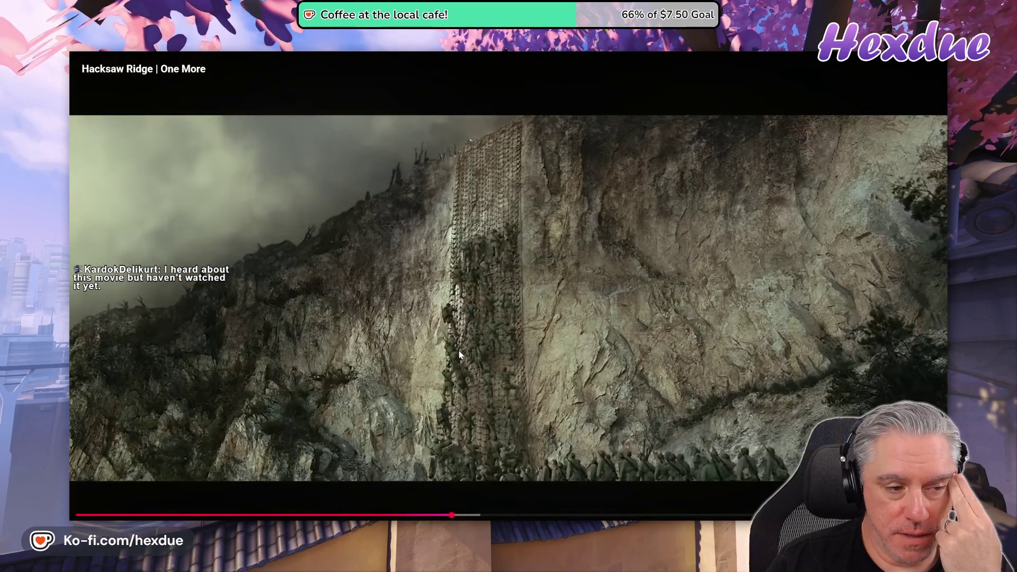
key(Right)
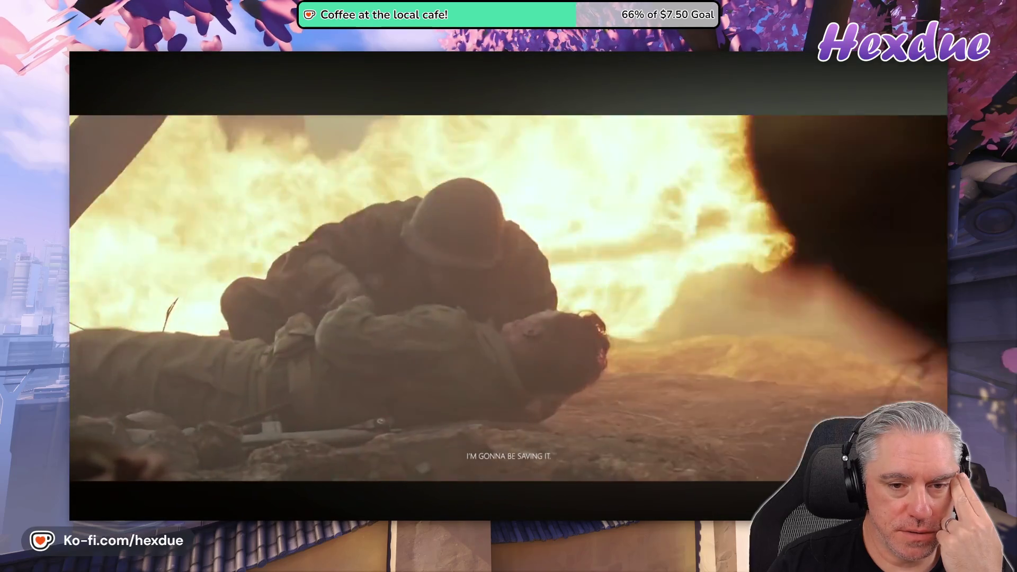
key(Right)
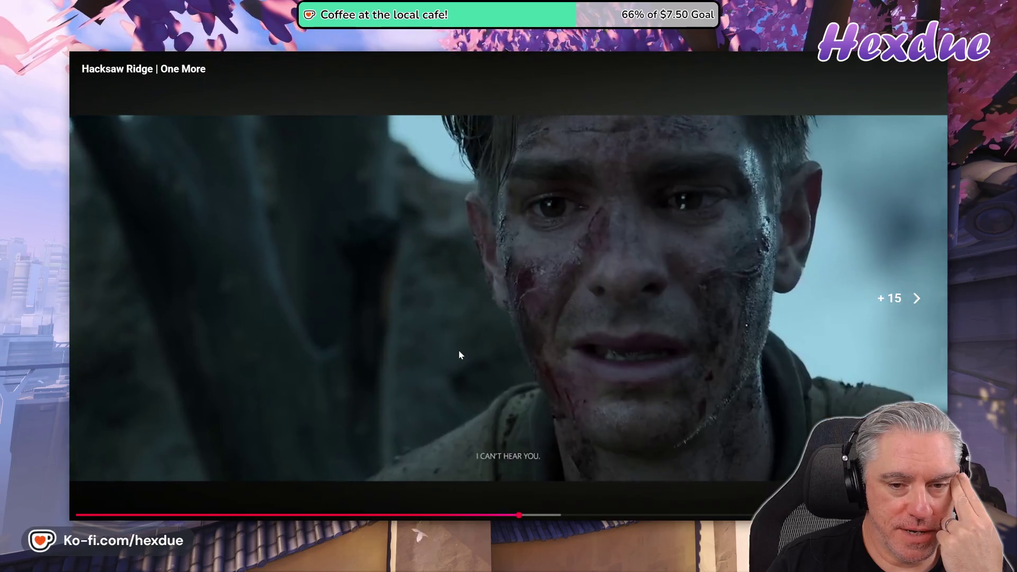
key(Right)
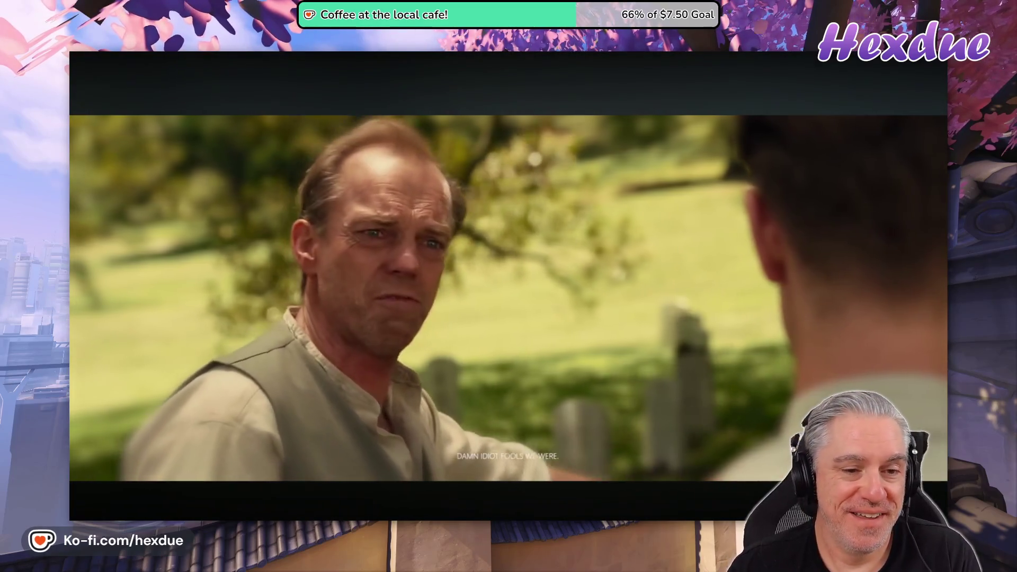
key(Right)
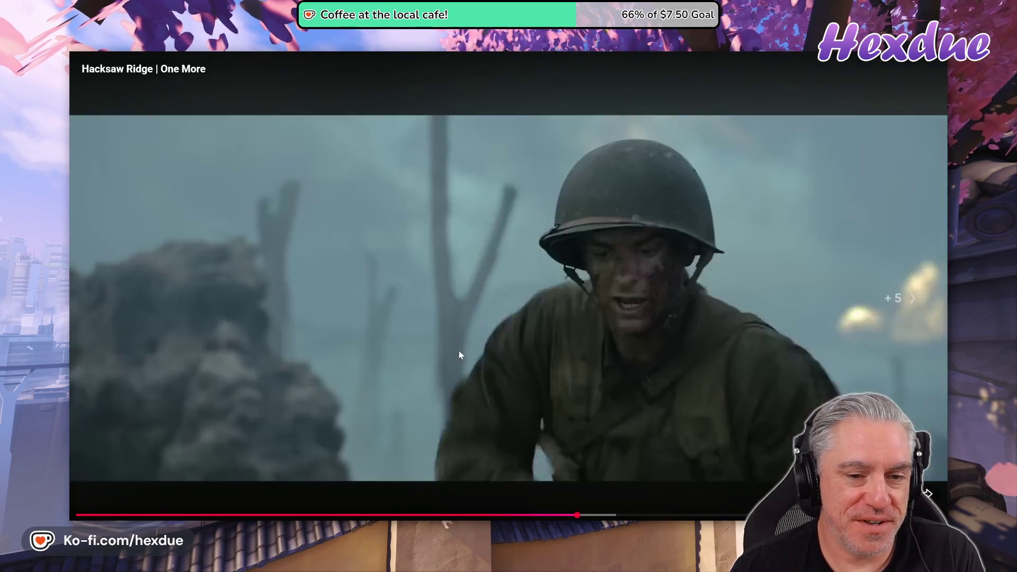
key(Right)
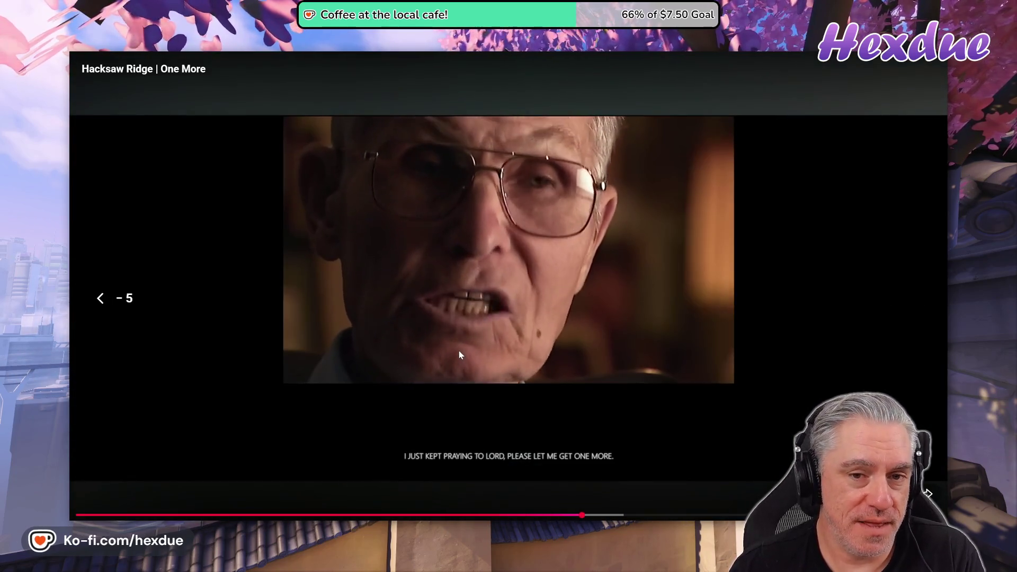
- Pause, then skip ahead through the video to the black-and-white interview clip
key(space)
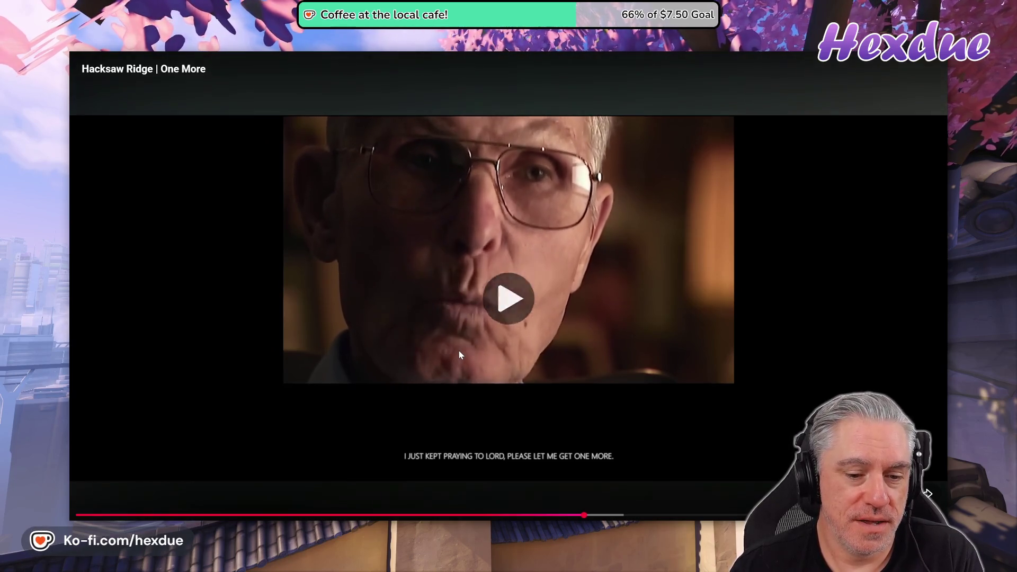
key(Right)
key(Right)
key(Right)
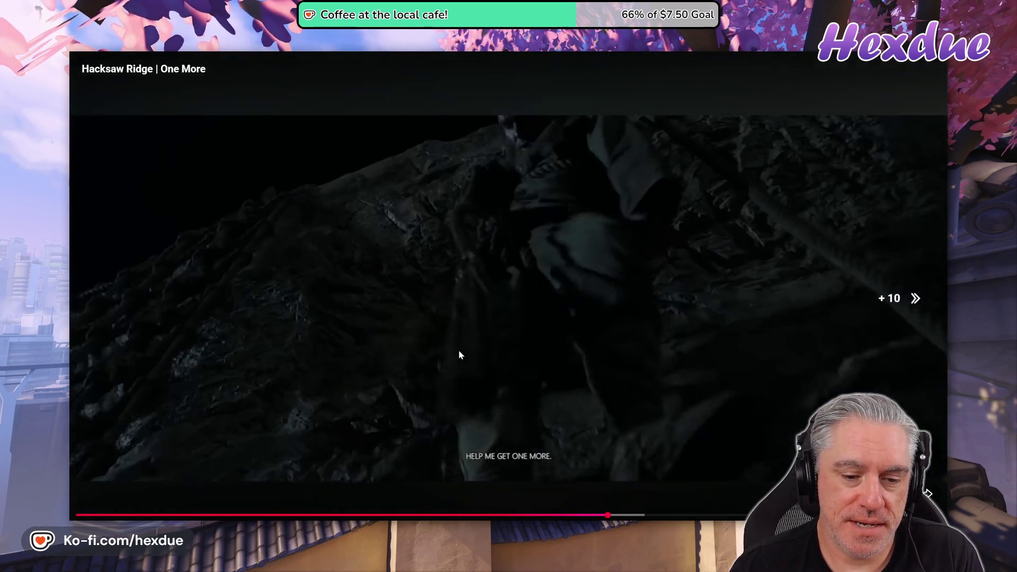
key(Right)
key(Right)
key(Right)
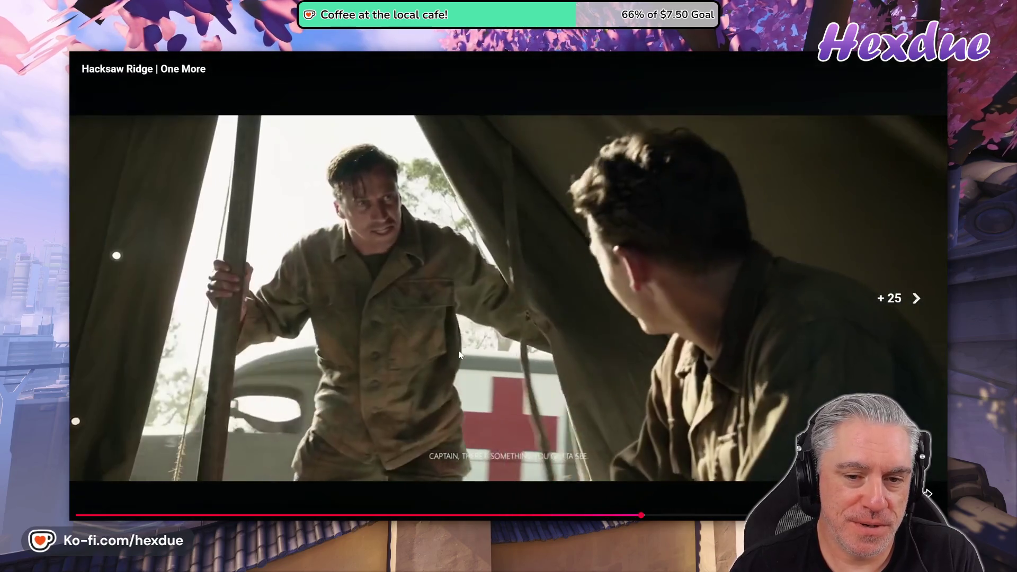
key(Right)
key(Right)
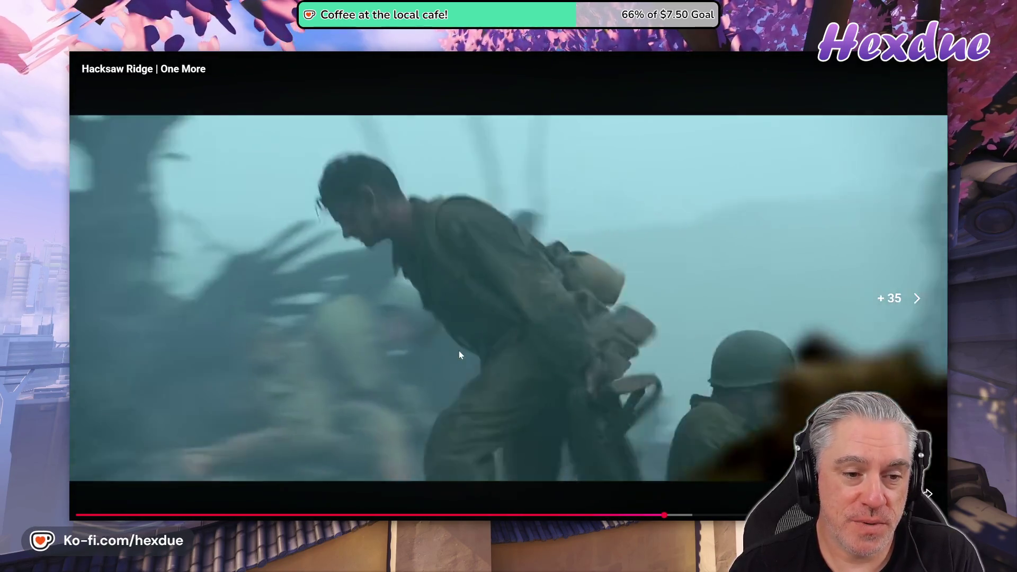
key(Right)
key(Right)
key(Right)
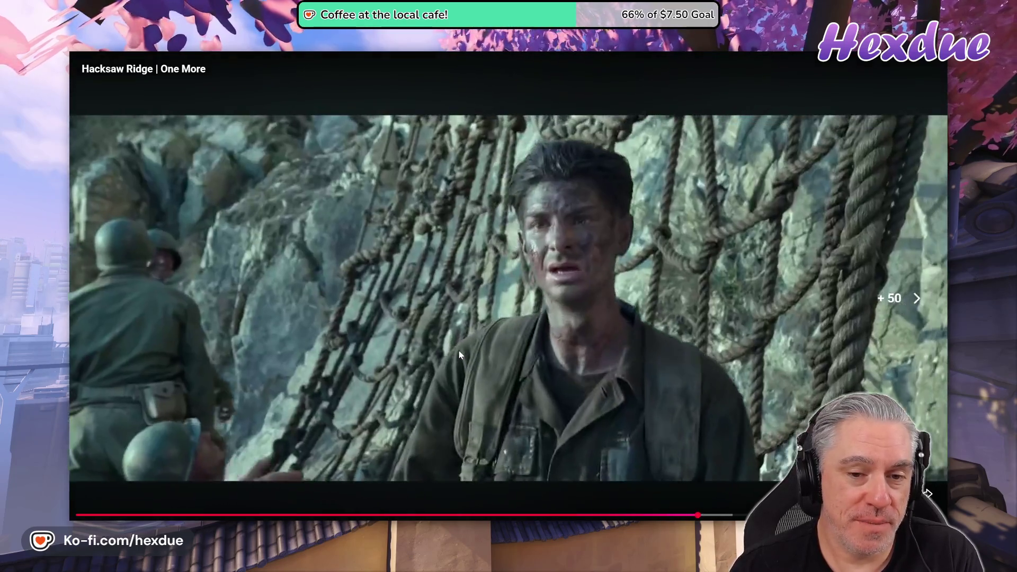
key(Right)
key(Right)
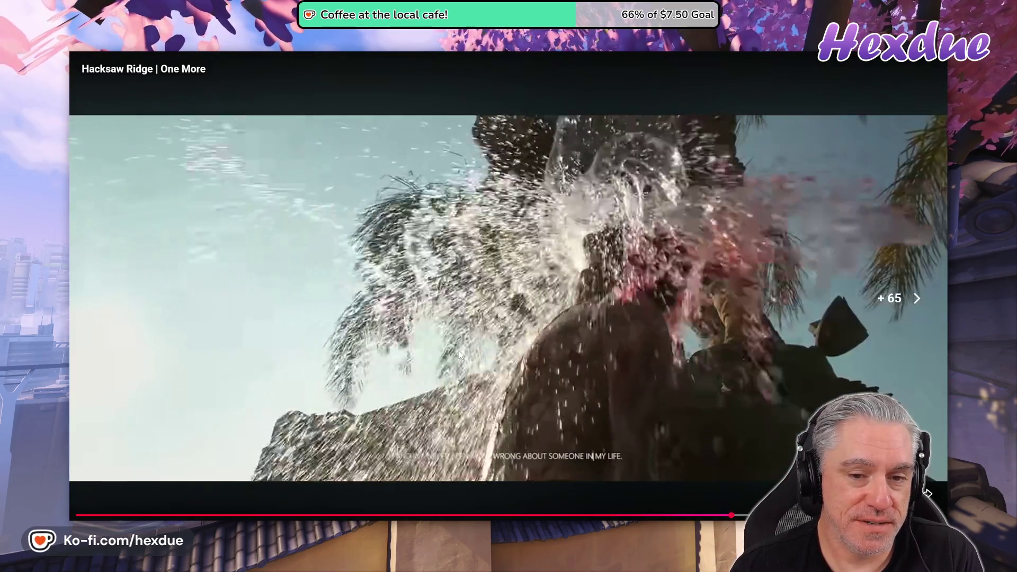
key(Right)
key(Right)
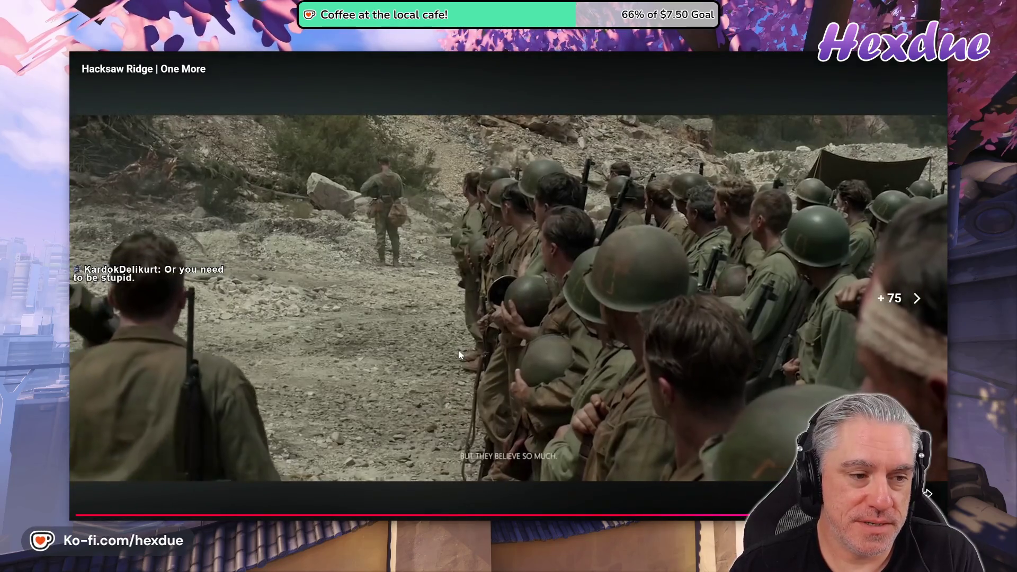
key(Right)
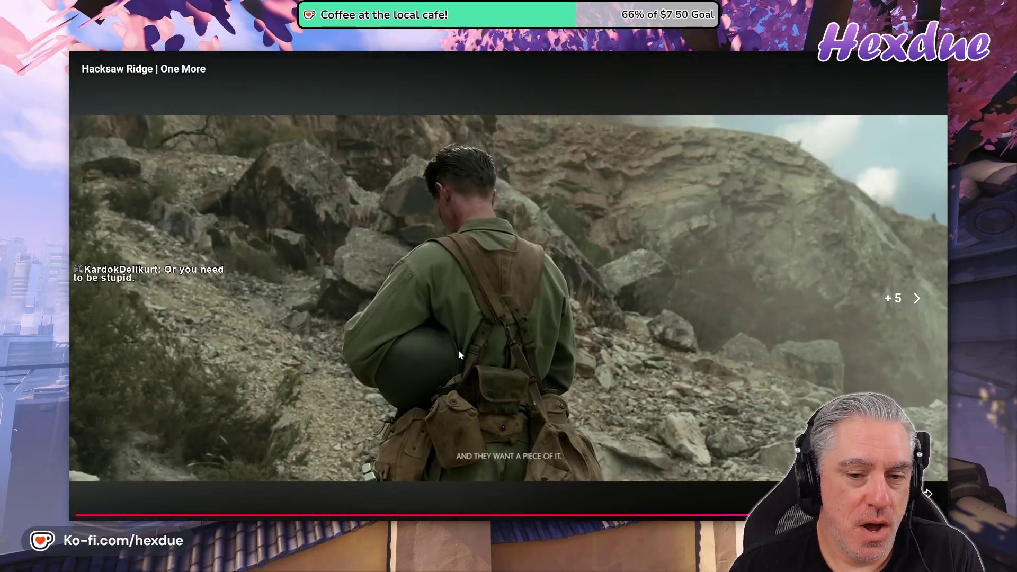
key(Right)
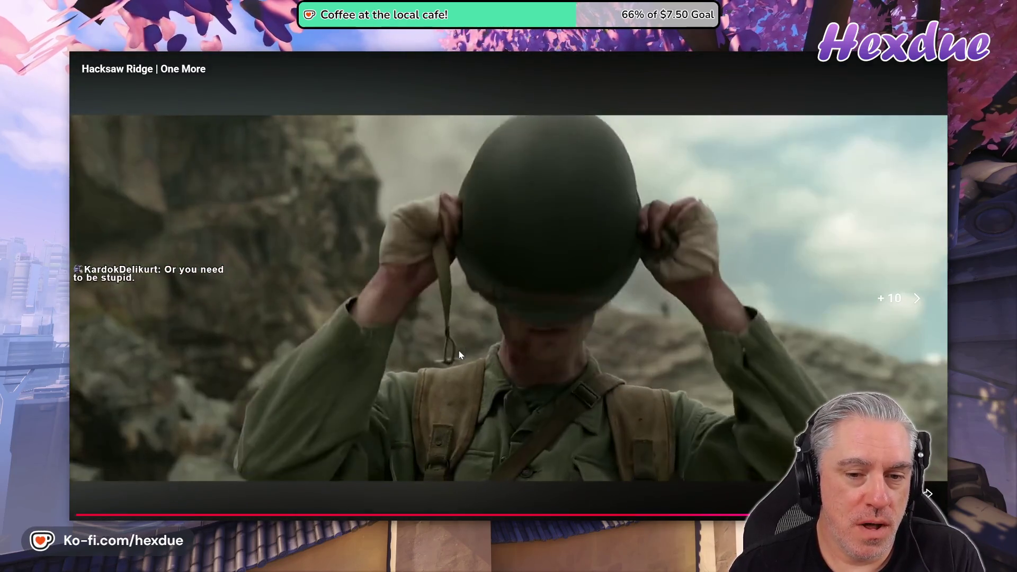
key(Right)
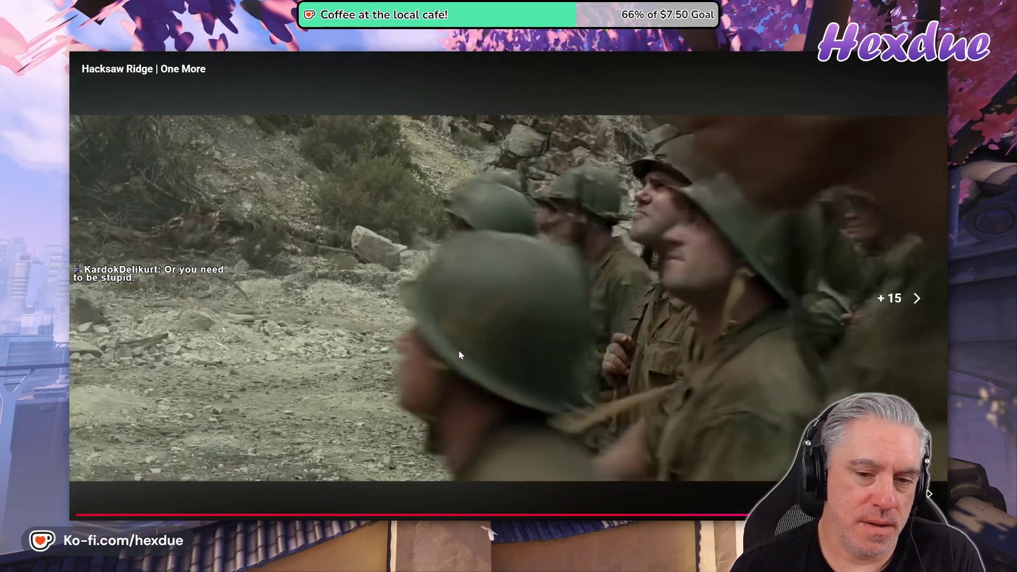
key(Right)
key(Left)
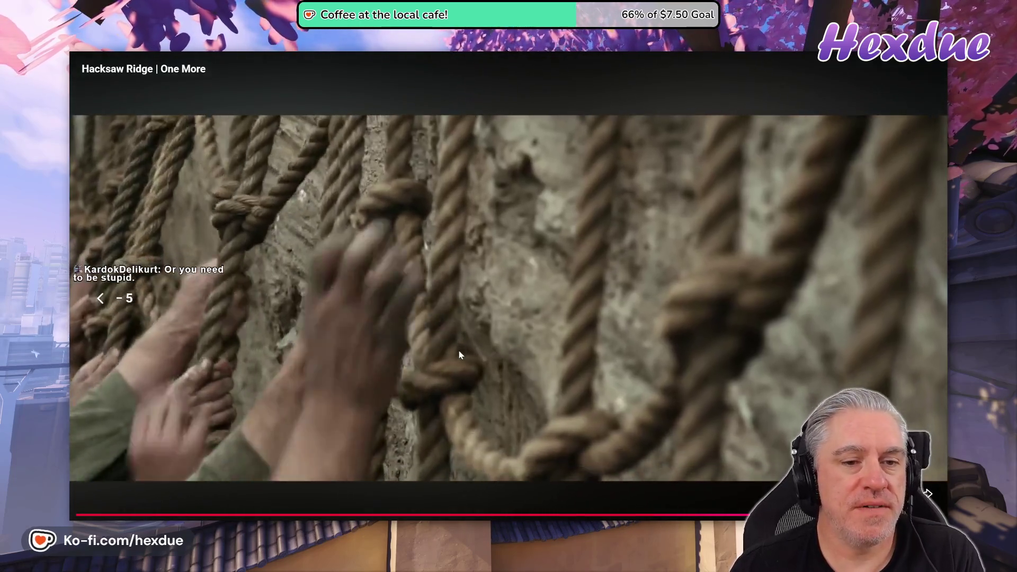
key(Right)
key(space)
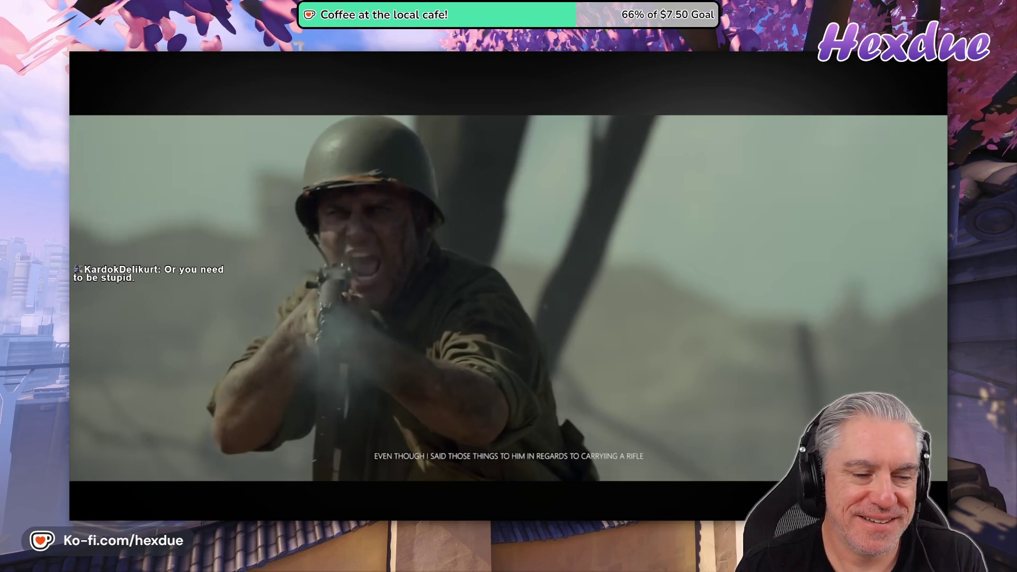
key(Right)
key(Right)
key(Right)
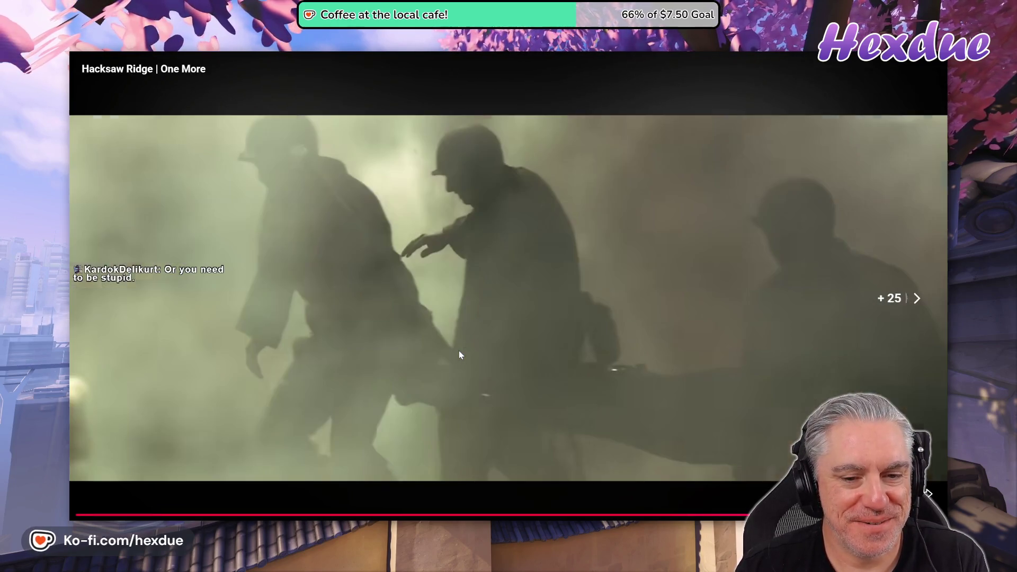
- Skip the video a few more seconds ahead
key(Right)
key(Right)
key(Right)
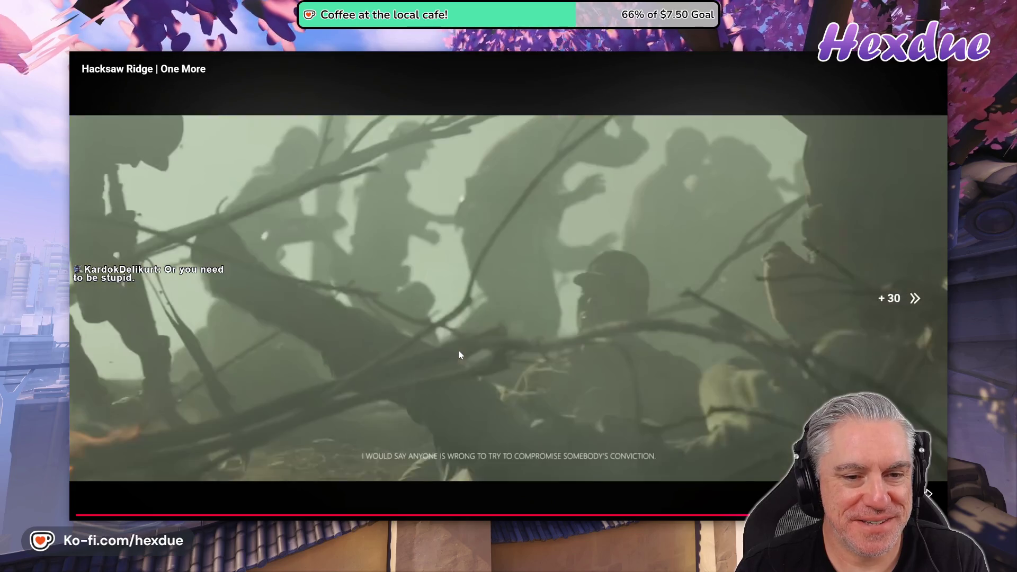
key(Right)
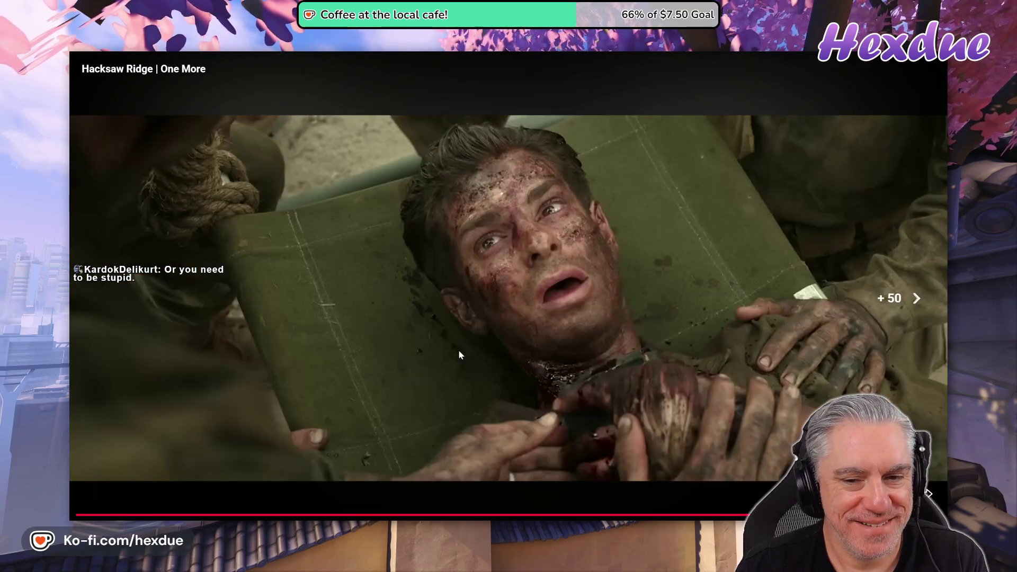
key(Right)
key(Right)
- Rewind the video to the night battlefield scene subtitled 'please let me get one more.'
key(Left)
key(Left)
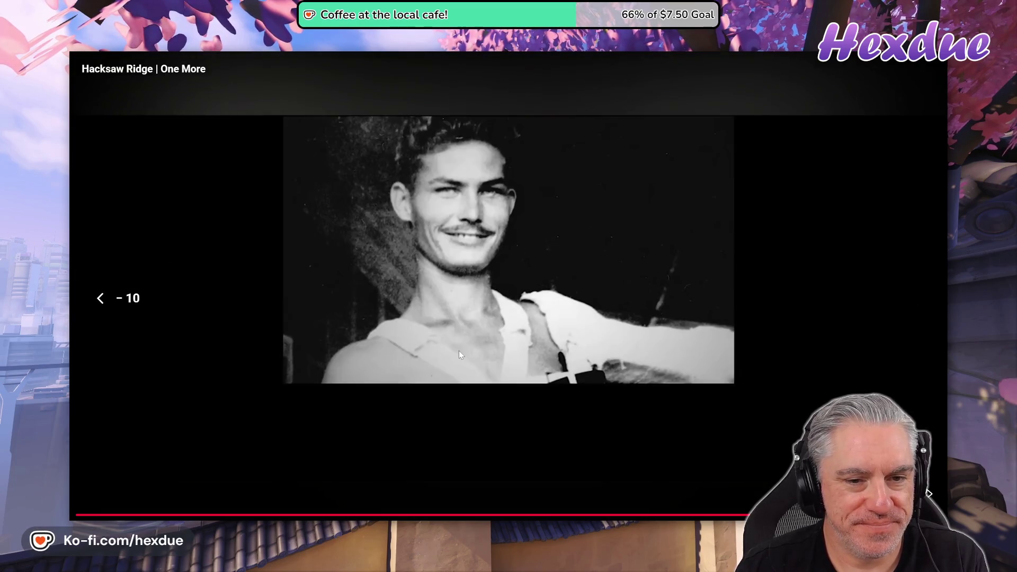
key(Left)
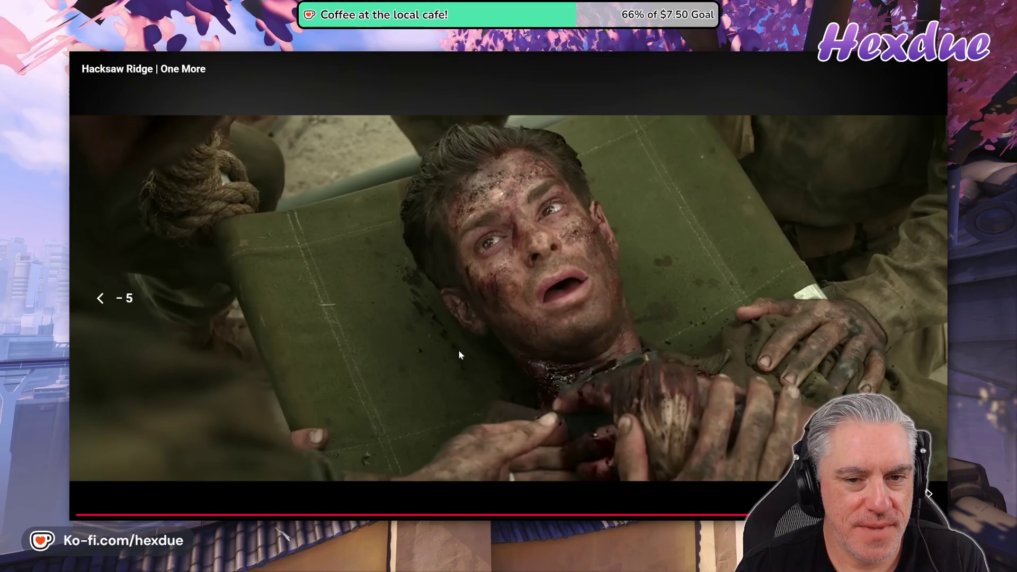
key(Left)
key(Left)
key(Left)
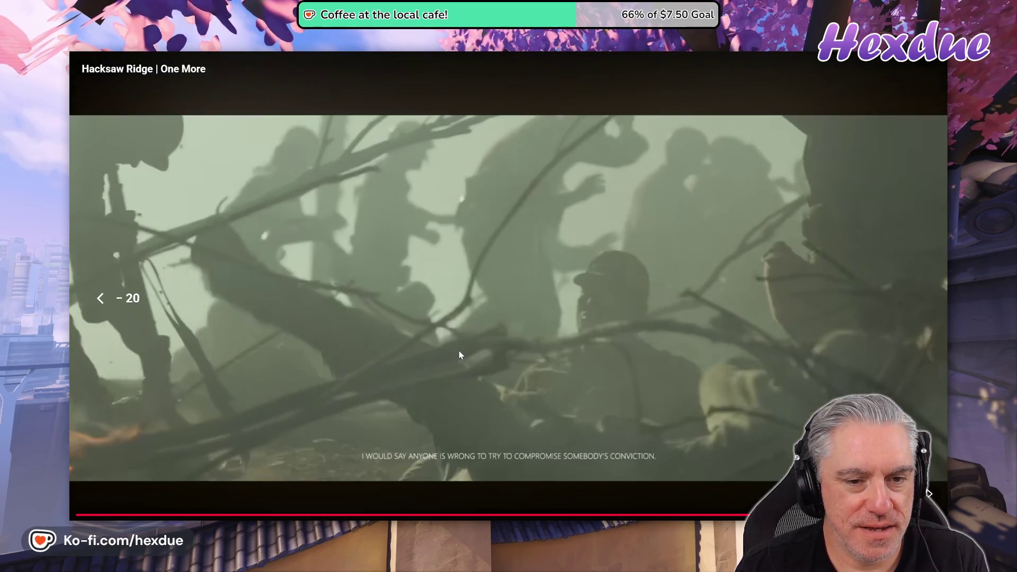
key(Left)
key(Left)
key(Left)
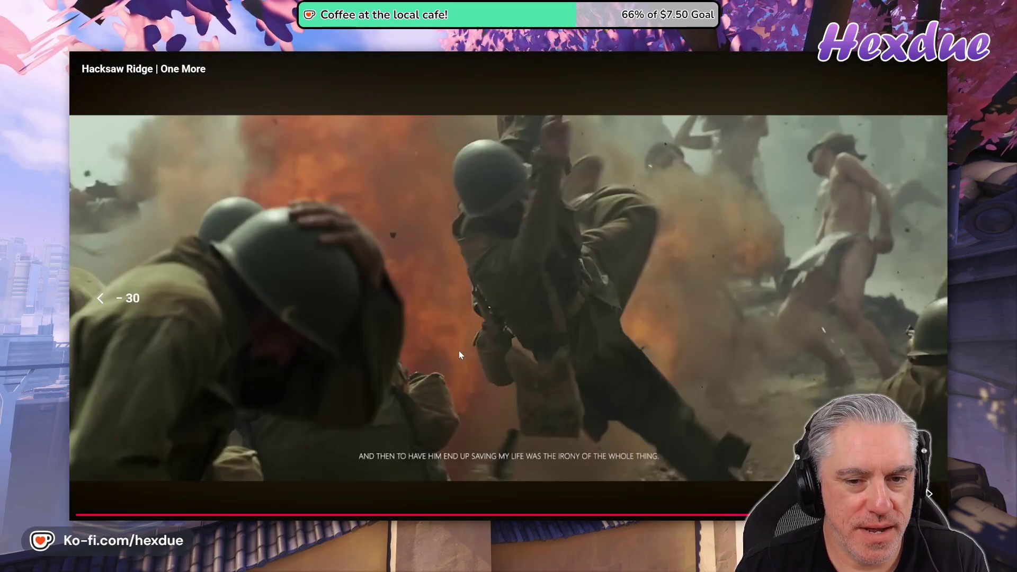
key(Left)
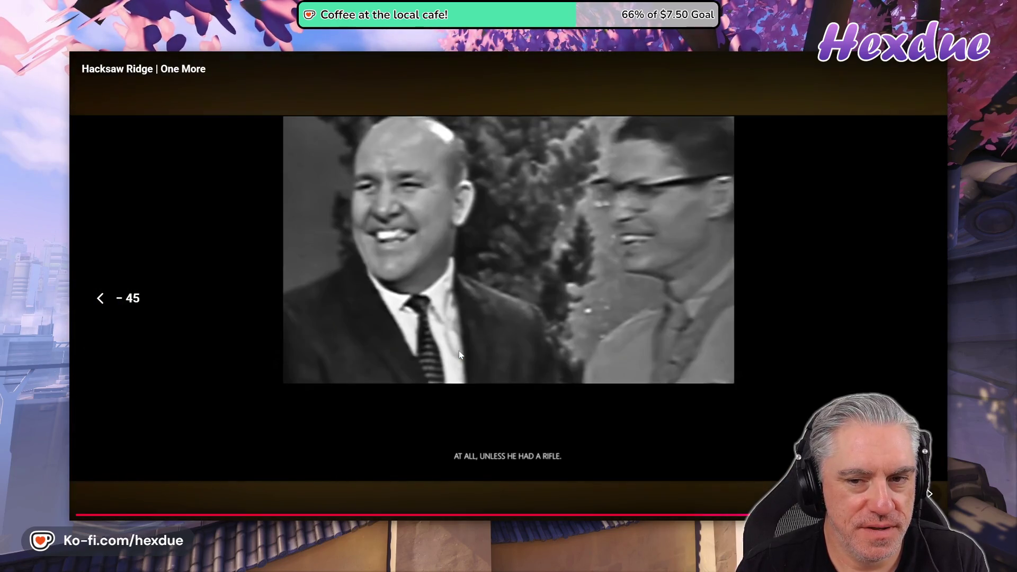
key(Left)
key(Left)
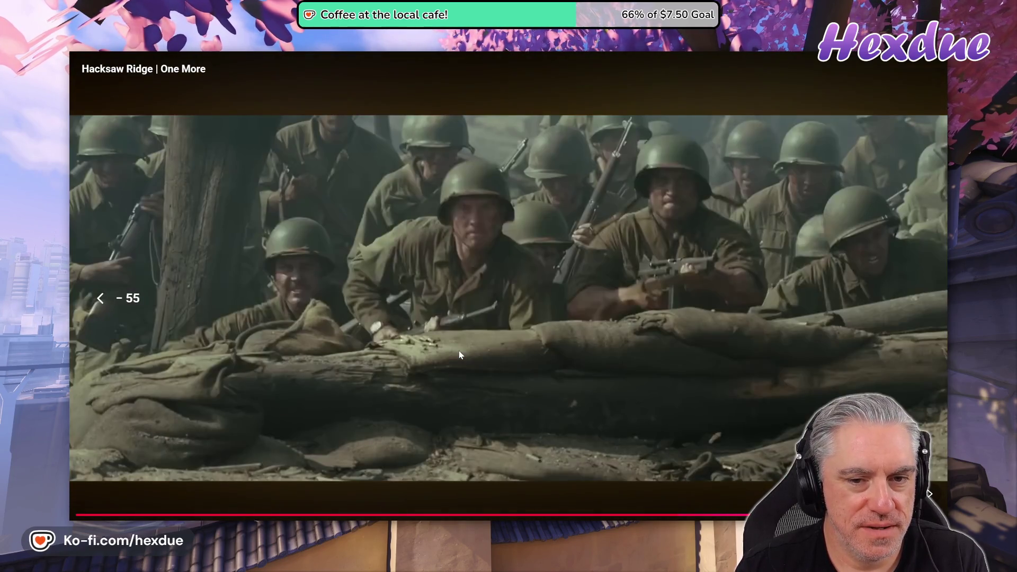
key(Left)
key(Left)
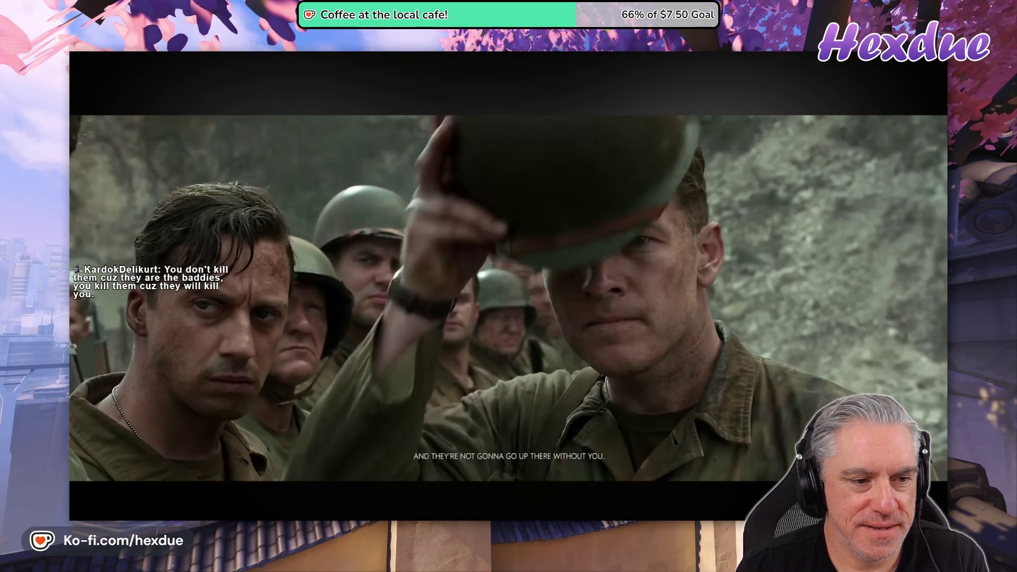
key(Left)
key(Left)
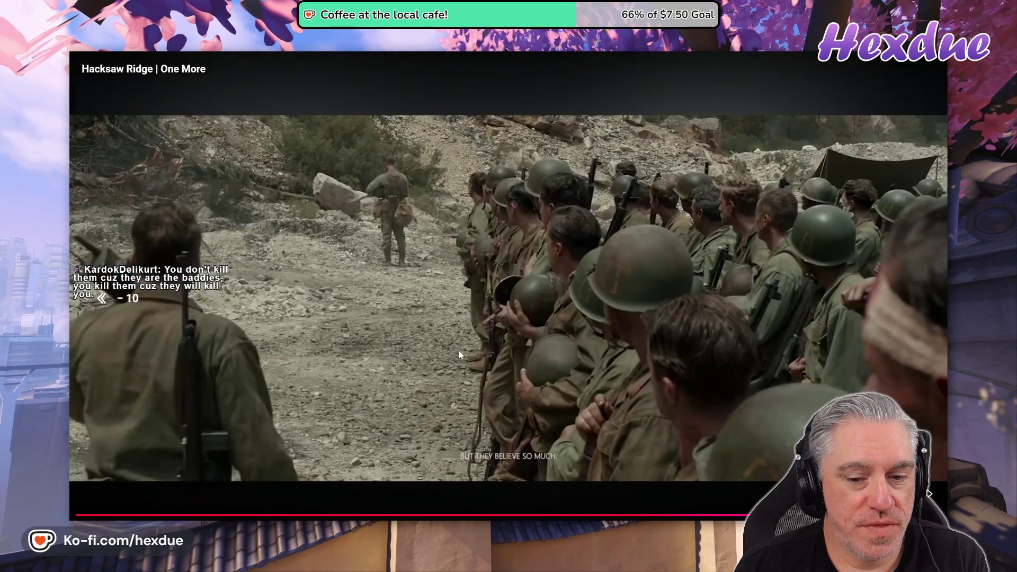
key(Left)
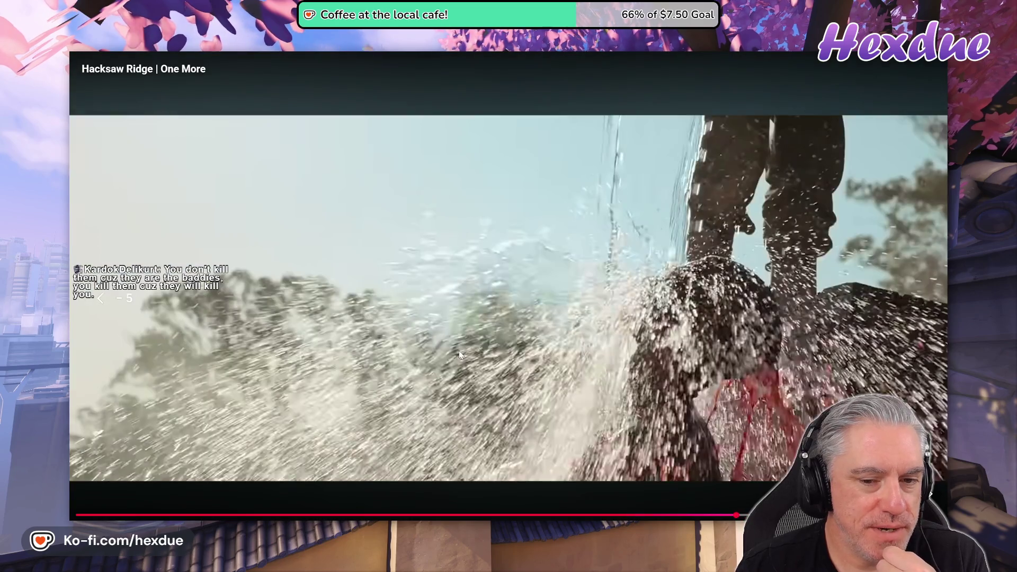
key(Left)
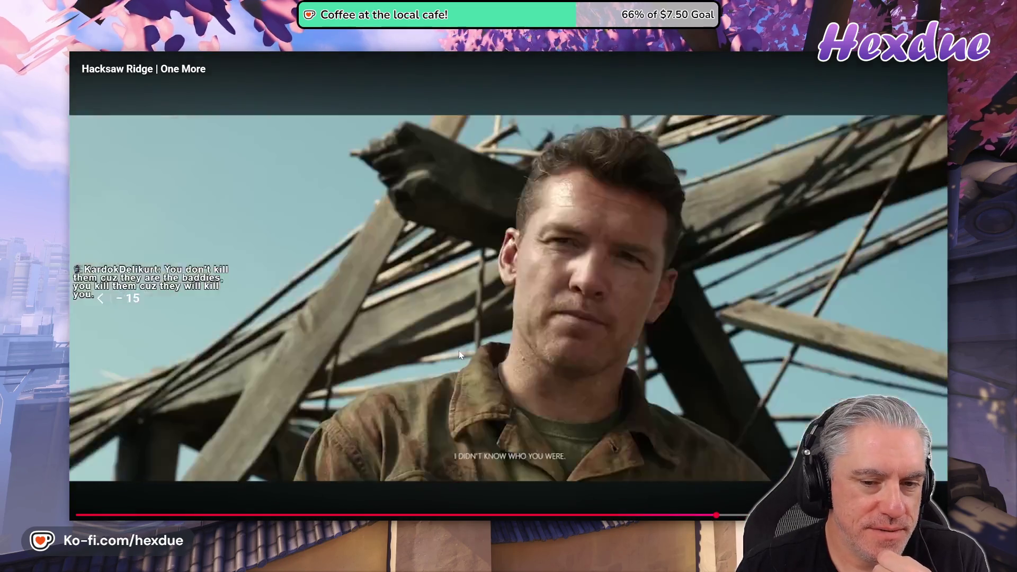
key(Left)
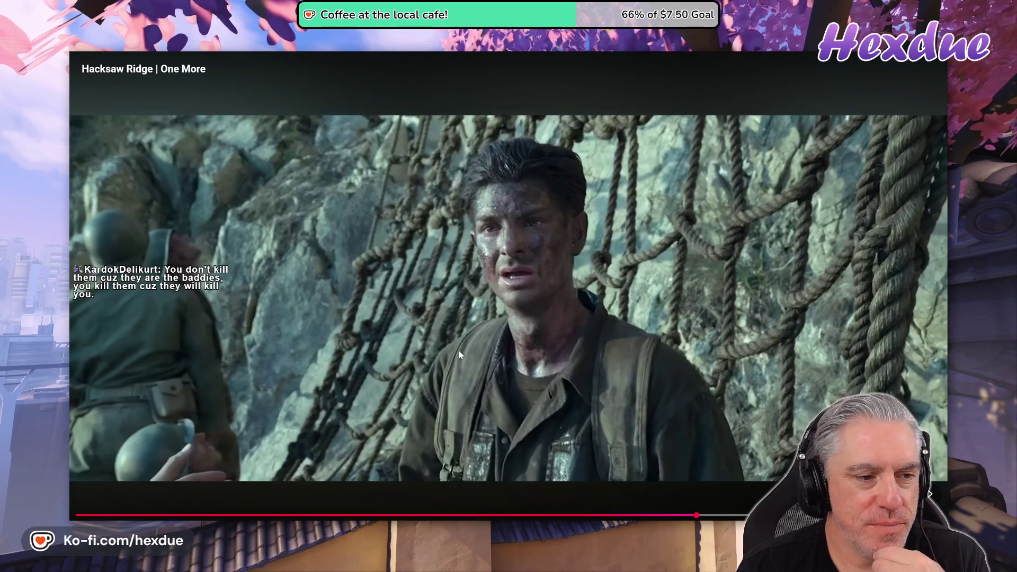
key(Left)
key(Left)
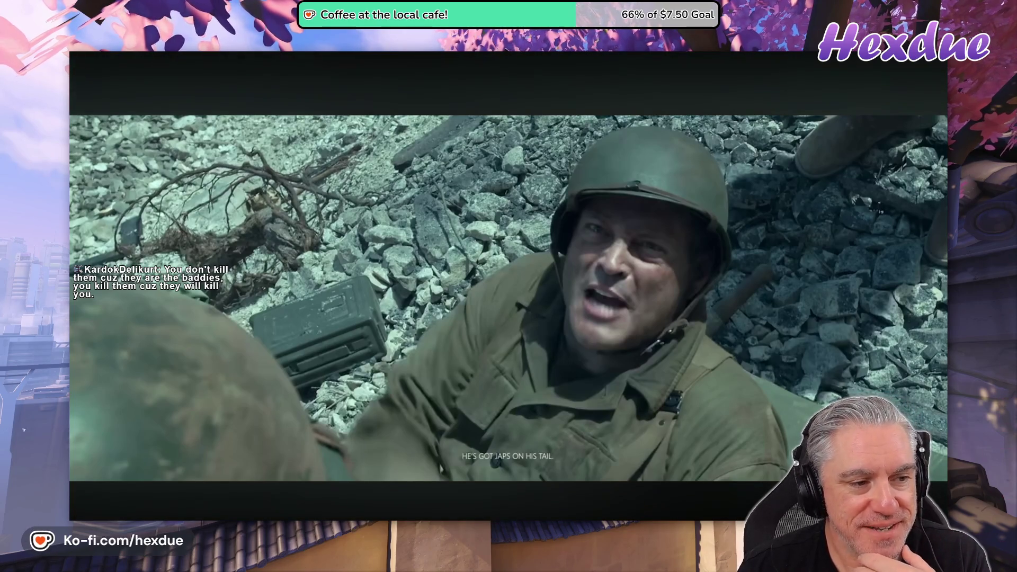
key(Left)
key(Left)
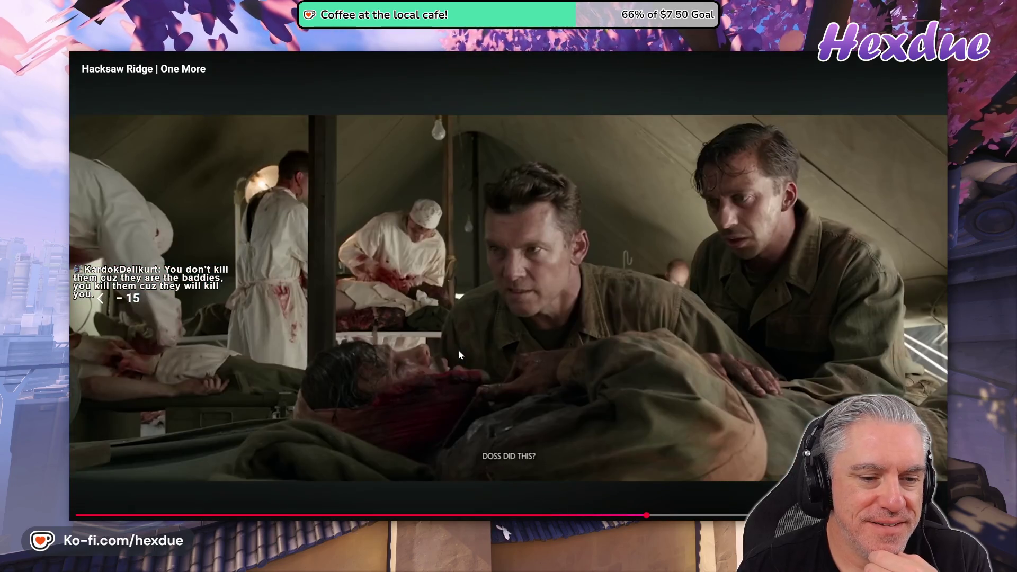
key(Left)
key(Left)
key(Left)
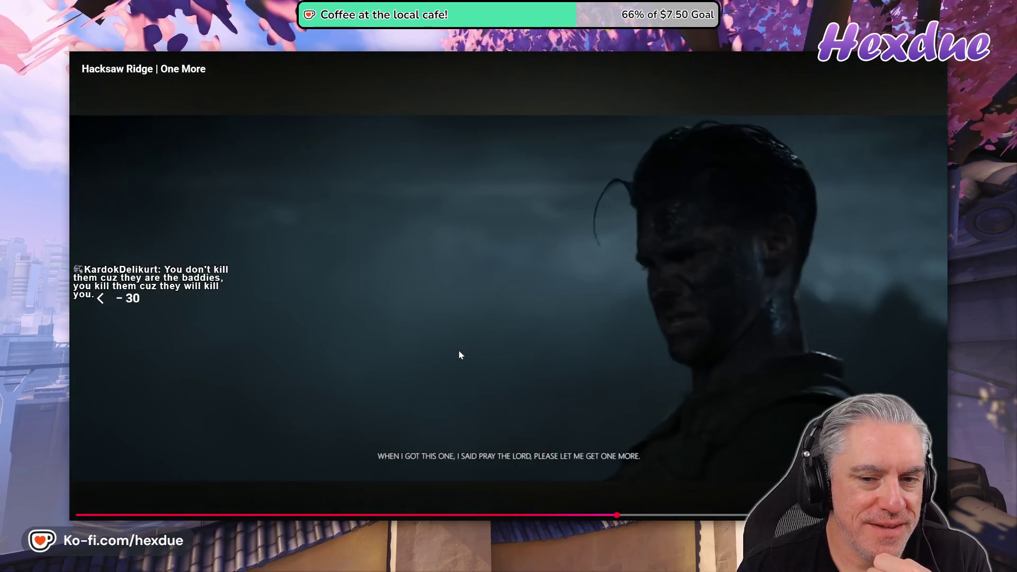
key(Left)
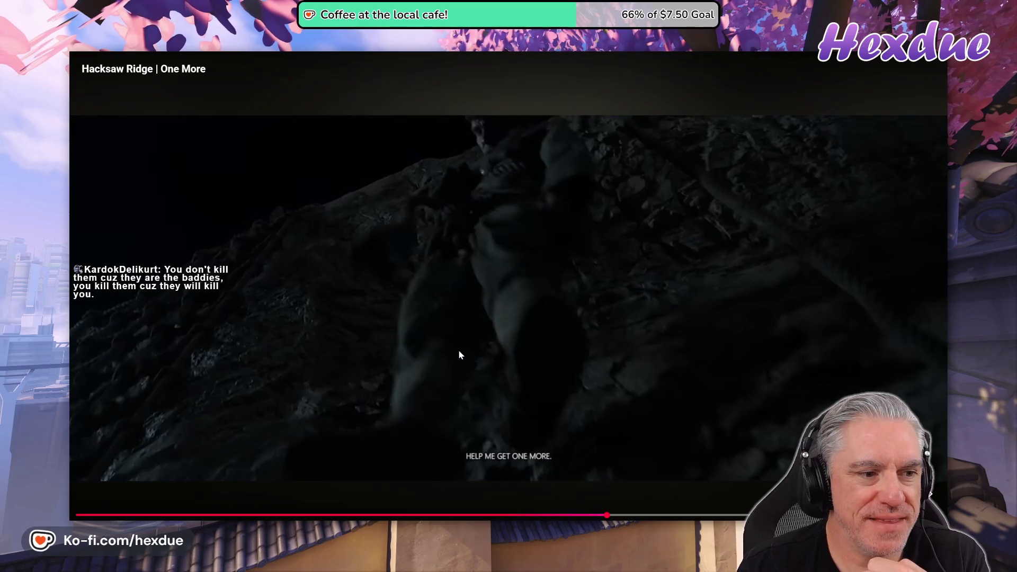
key(Left)
key(Left)
key(Left)
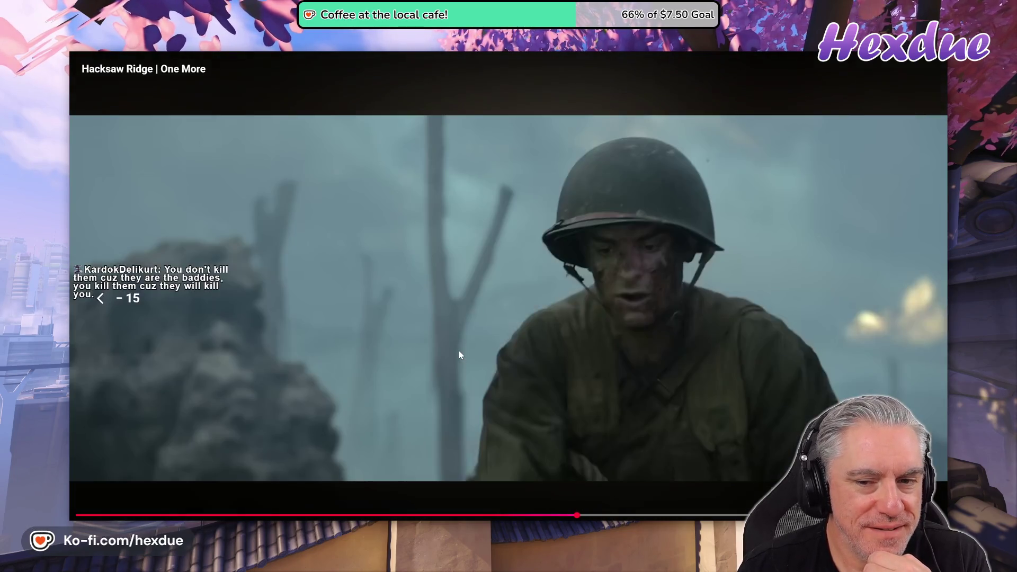
- Back in Unity, inspect the Player object and discard the modified scene without saving
key(alt+Tab)
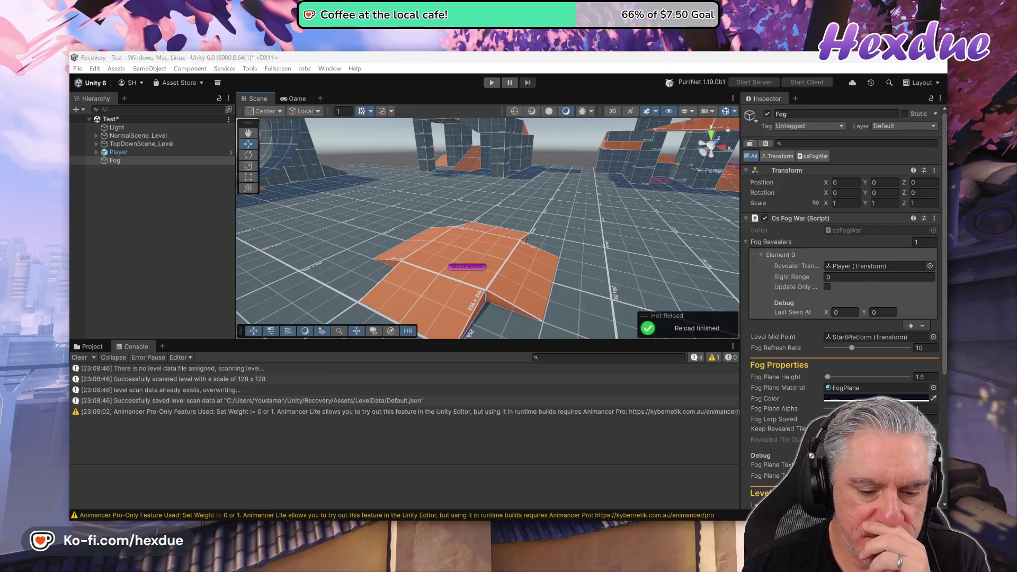
key(alt+Tab)
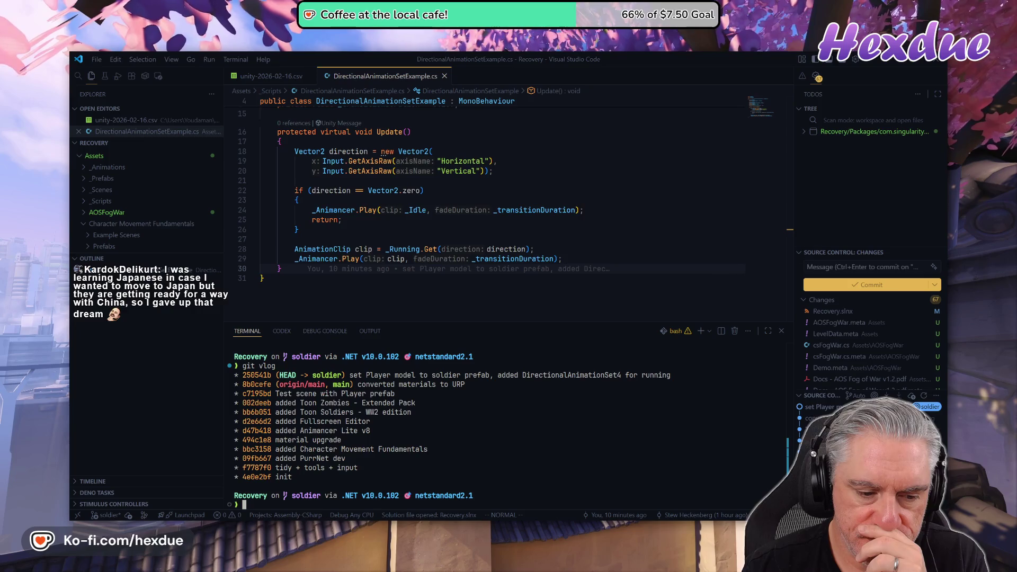
key(alt+Tab)
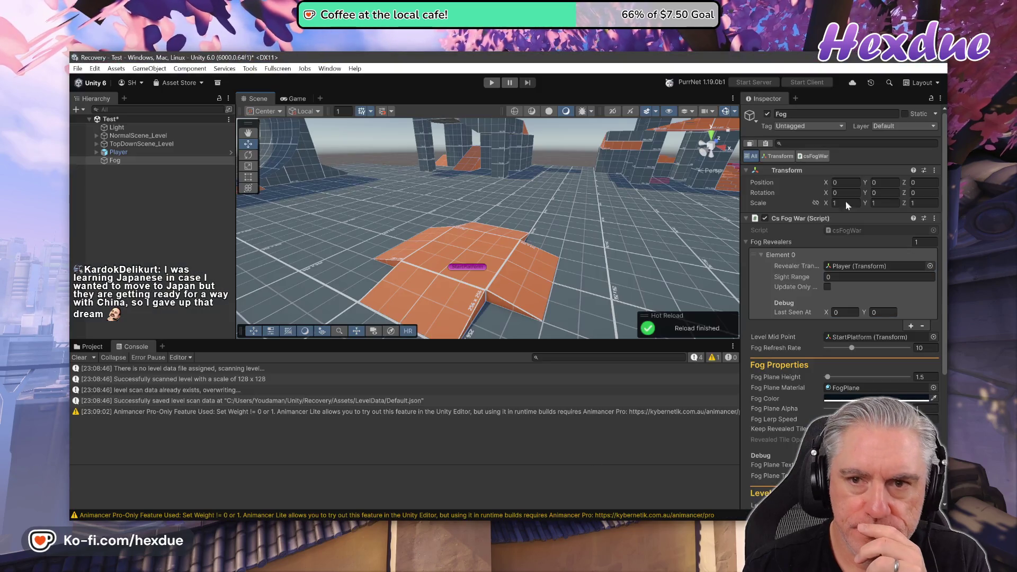
double_click(118, 156)
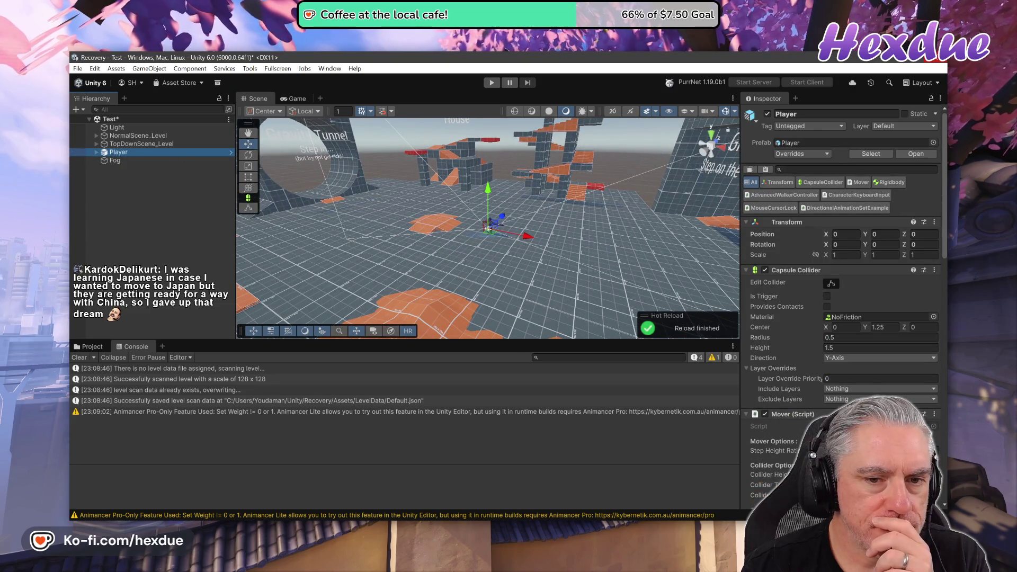
click(534, 316)
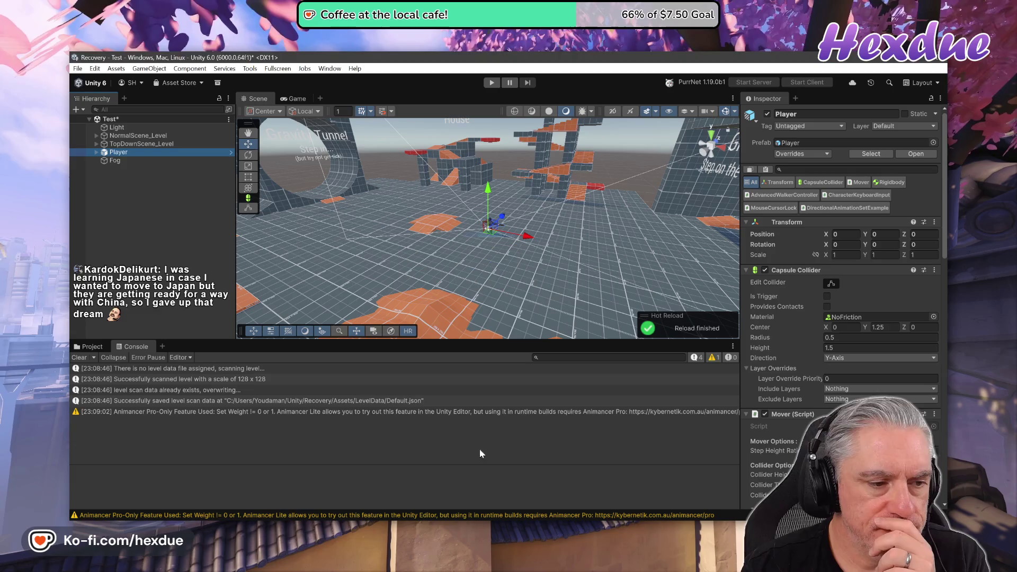
key(alt+Tab)
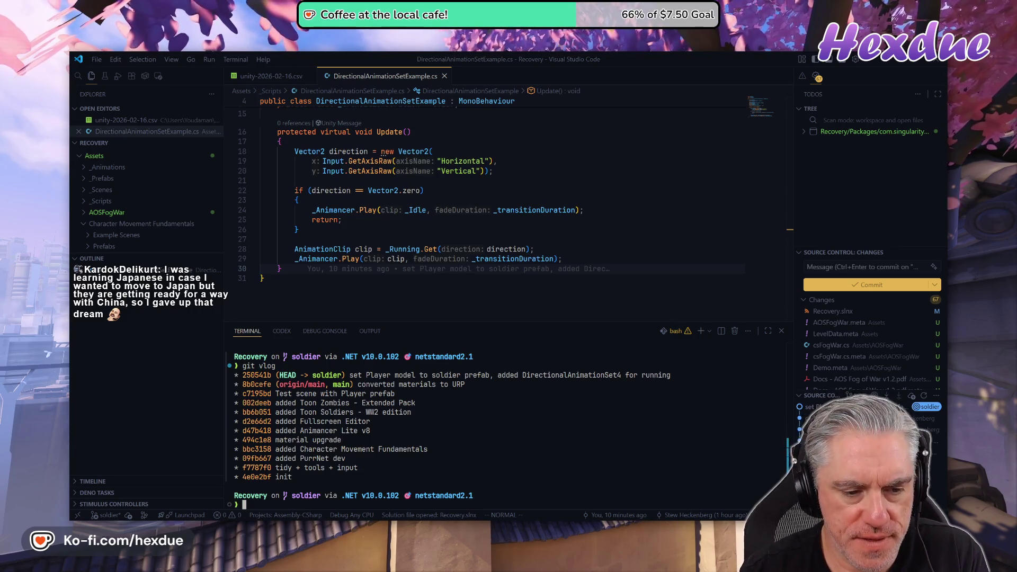
- In the terminal, run git co ., git clean -df, git clean -Xdf, then git status
text(git co .)
key(Return)
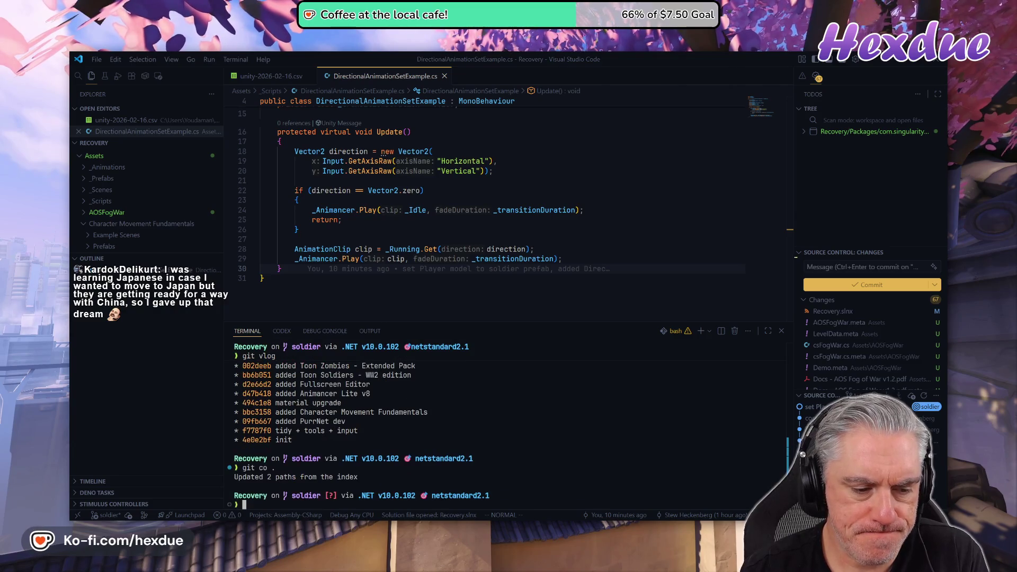
text(git clean-df)
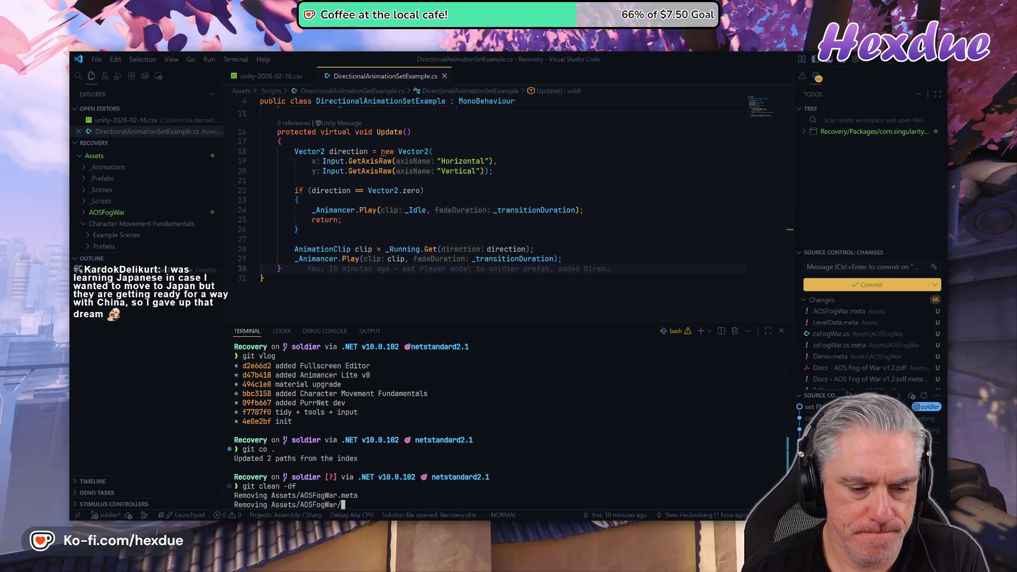
key(Return)
text(t )
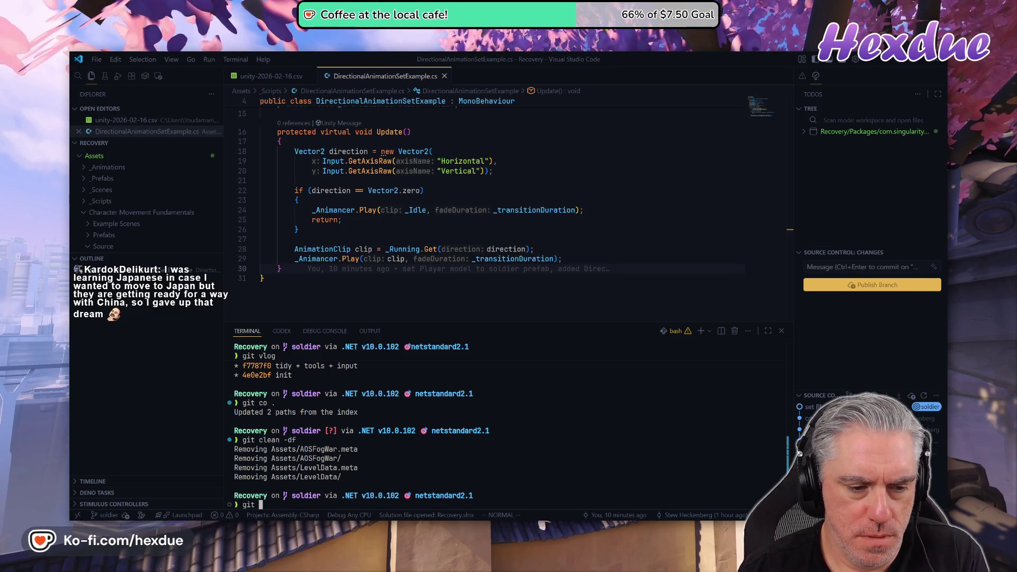
text(clean -)
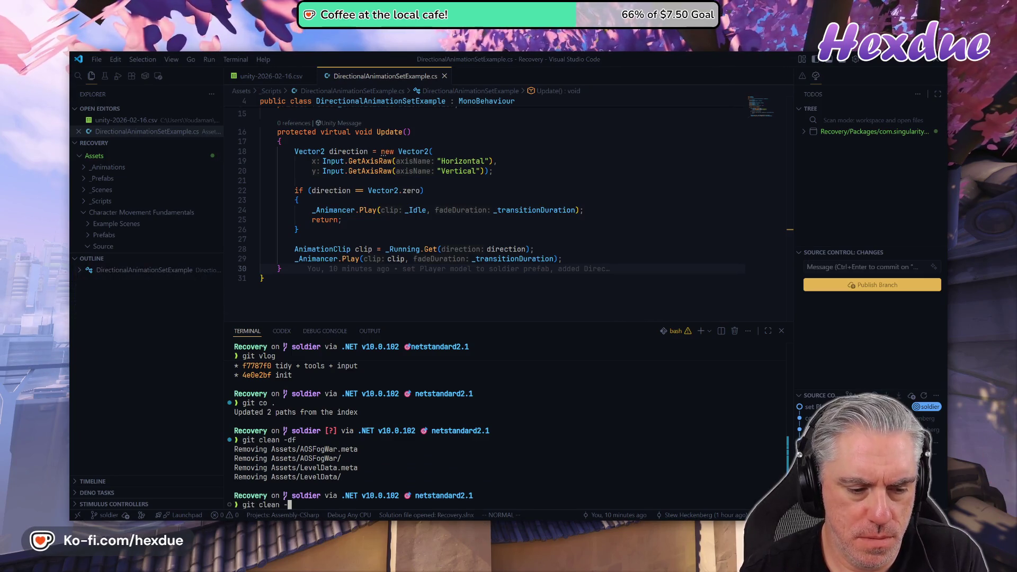
text(Xdf)
key(Return)
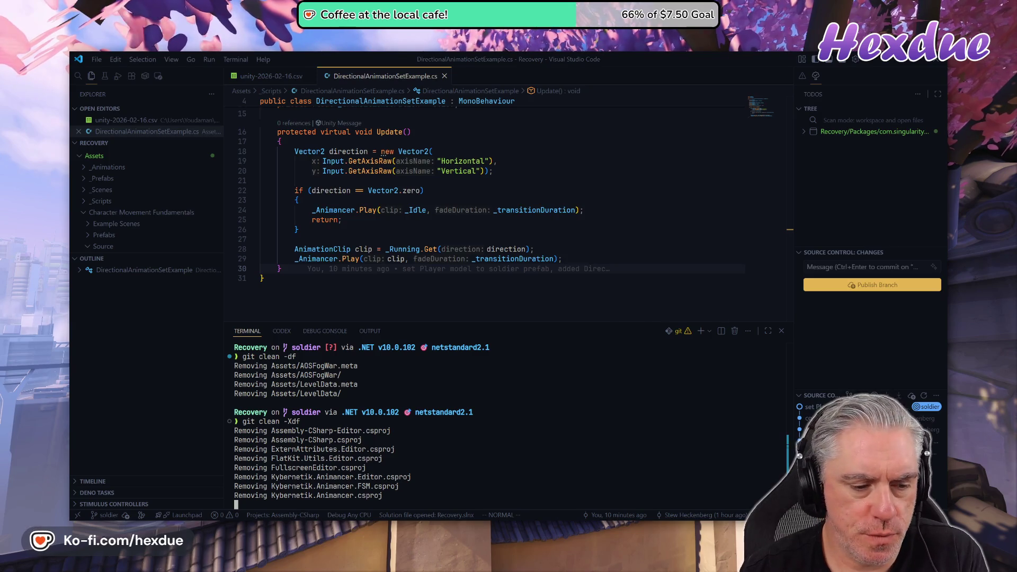
text(gi)
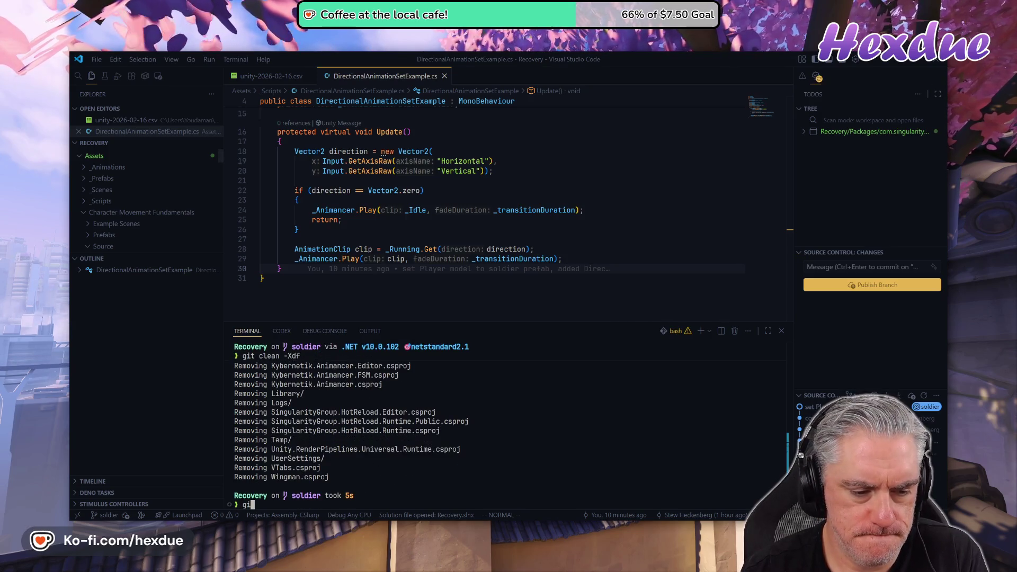
key(Return)
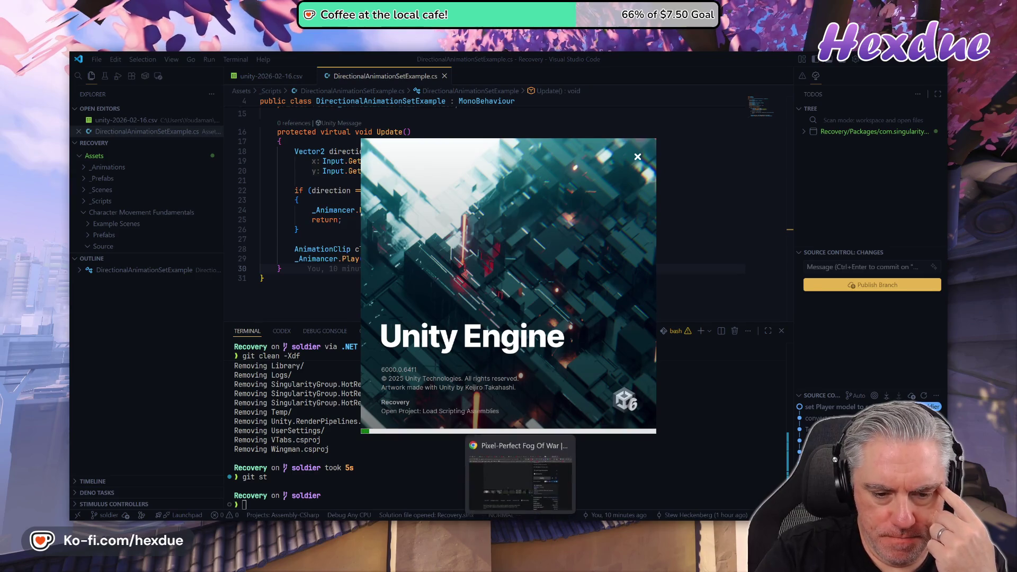
- Switch to the My Assets page and close all tabs to its right
key(alt+Tab)
scroll(433, 371, up, 4)
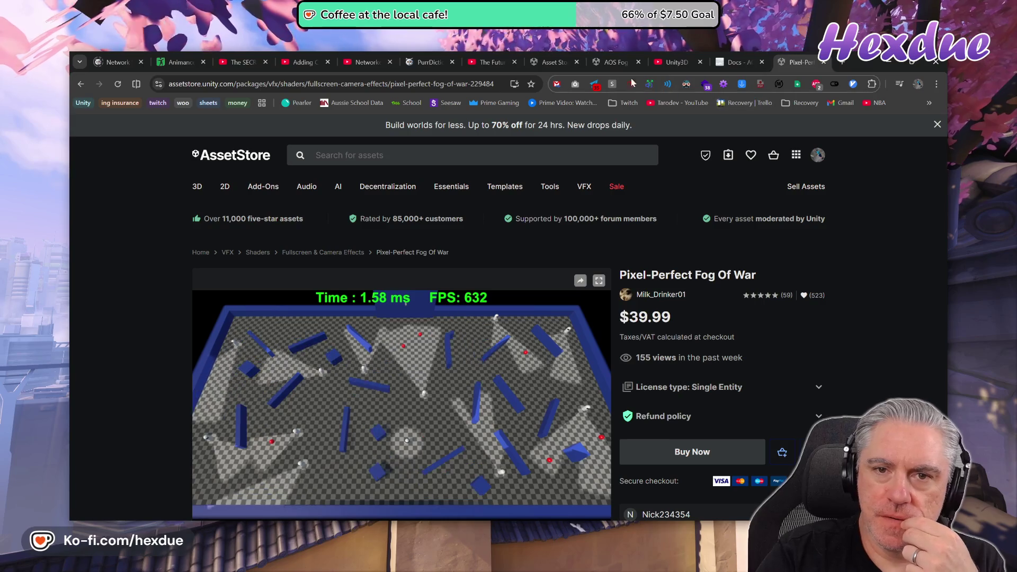
click(543, 58)
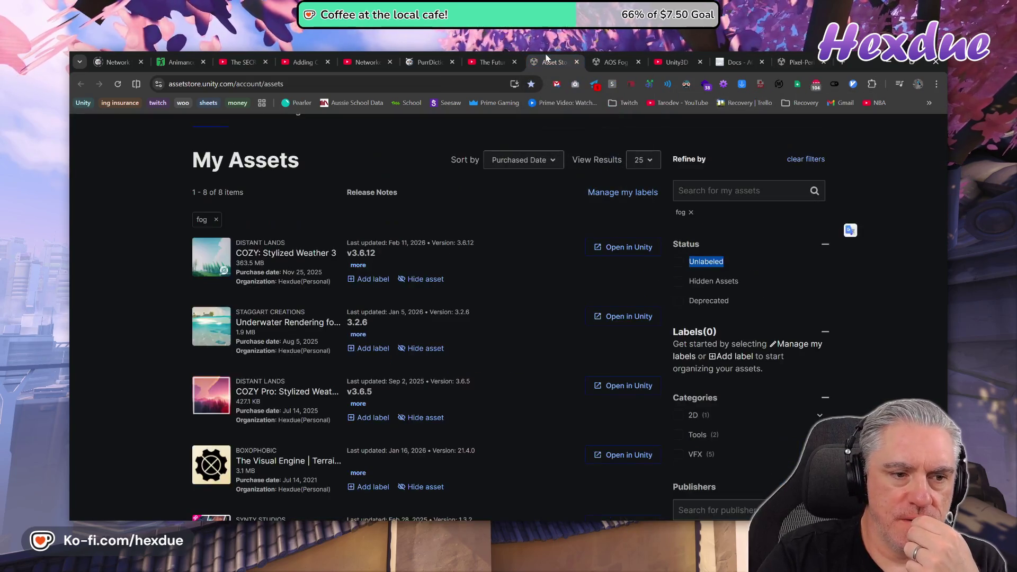
scroll(406, 370, up, 1)
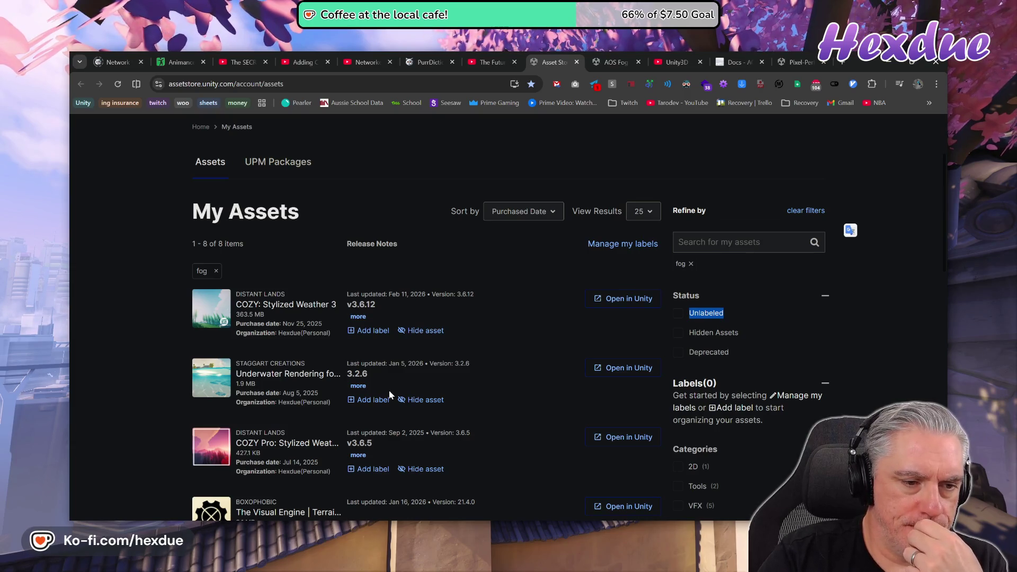
scroll(390, 396, down, 2)
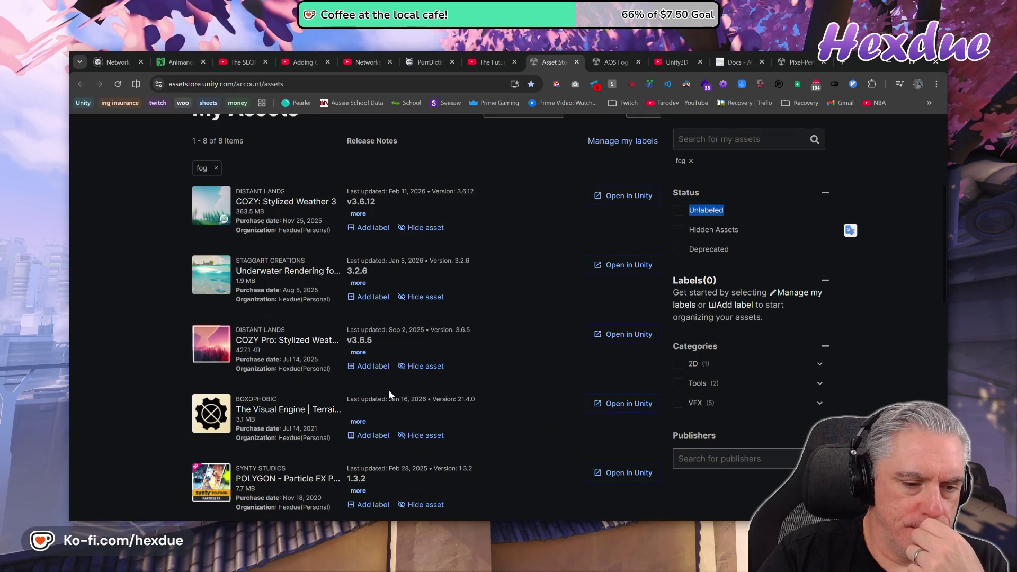
right_click(550, 56)
click(610, 264)
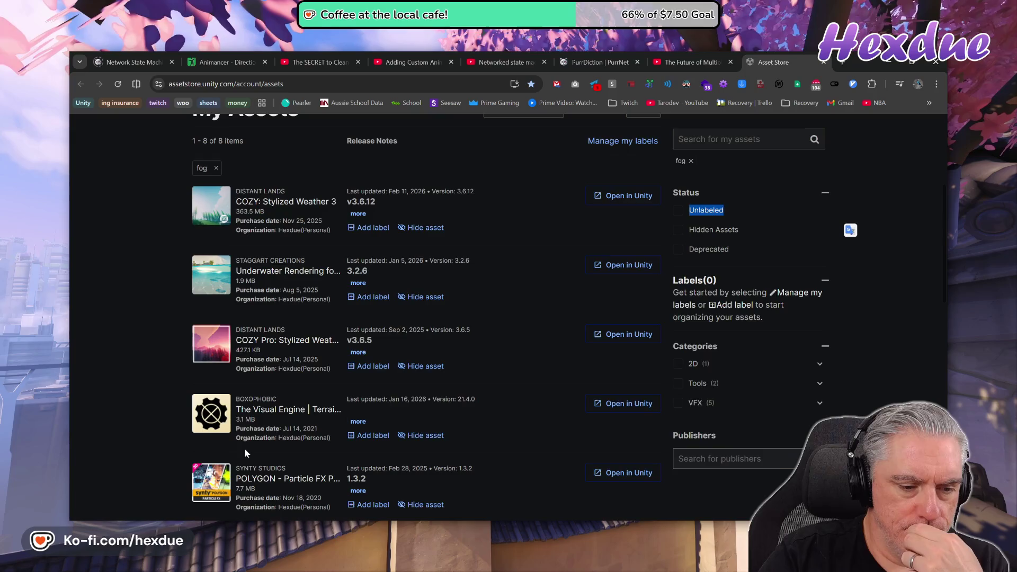
- Open the POLYGON Particle FX Pack's full details page in a new tab
scroll(249, 442, down, 1)
click(269, 433)
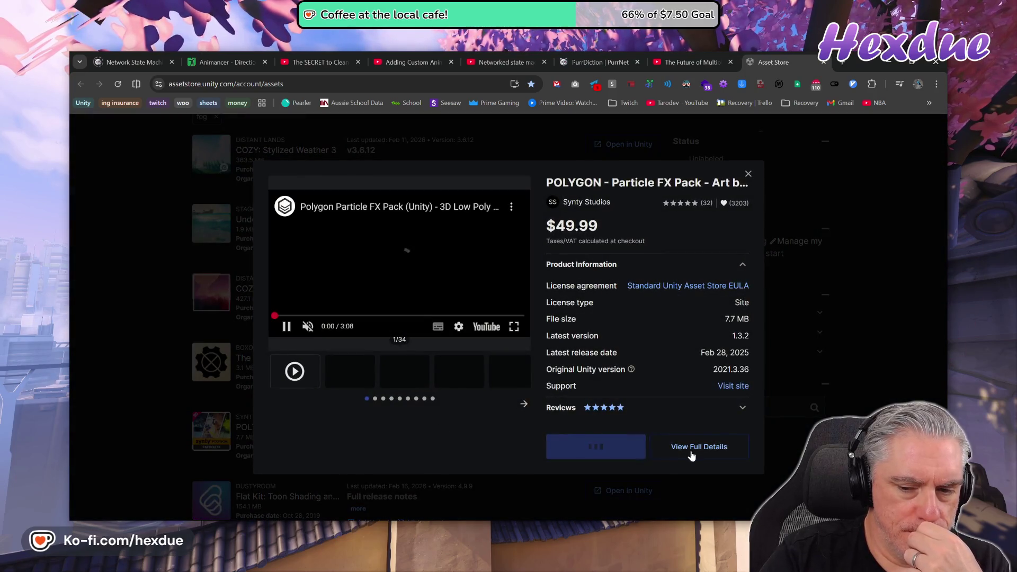
click(688, 448)
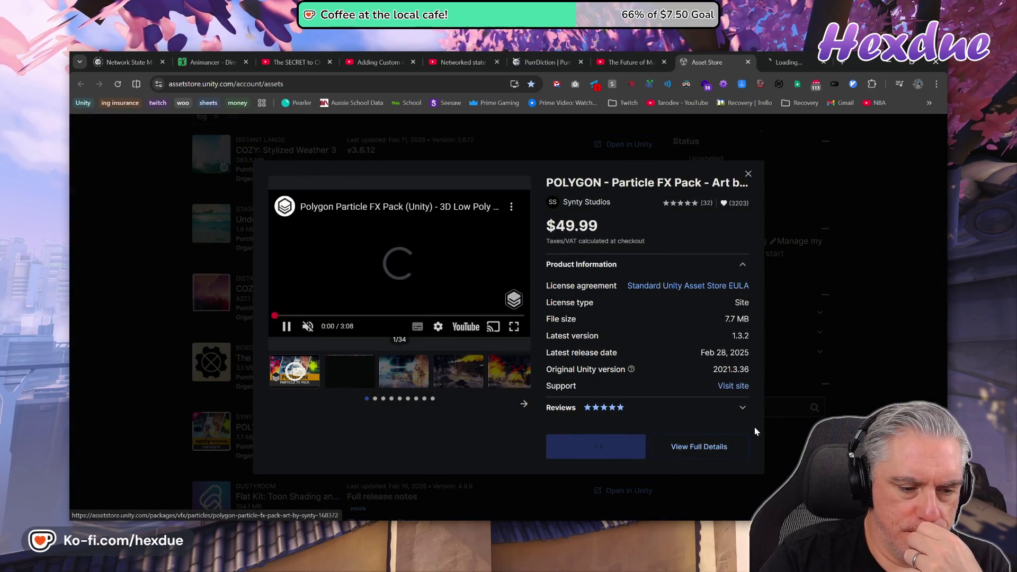
click(793, 413)
scroll(544, 469, down, 3)
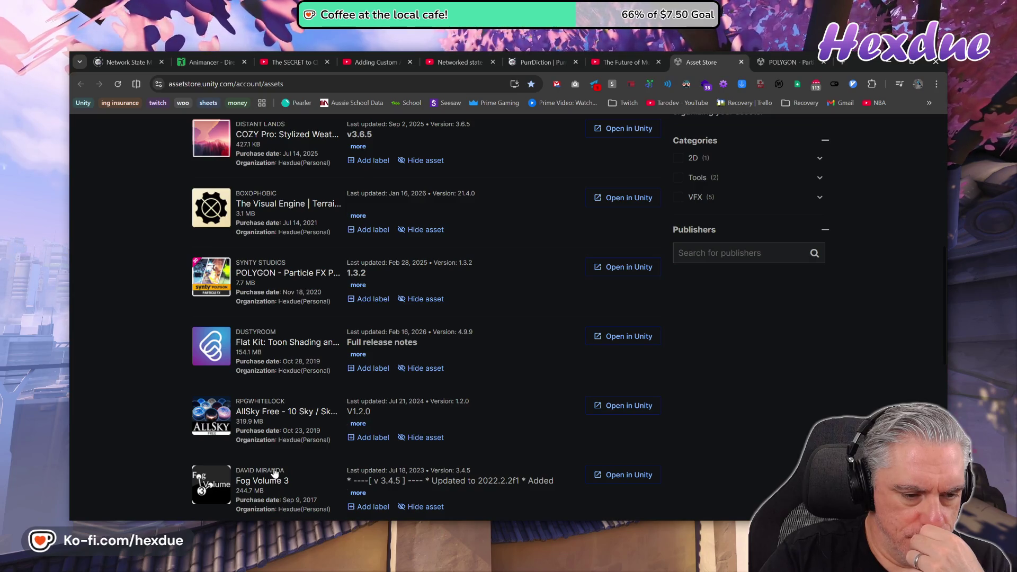
scroll(268, 413, down, 3)
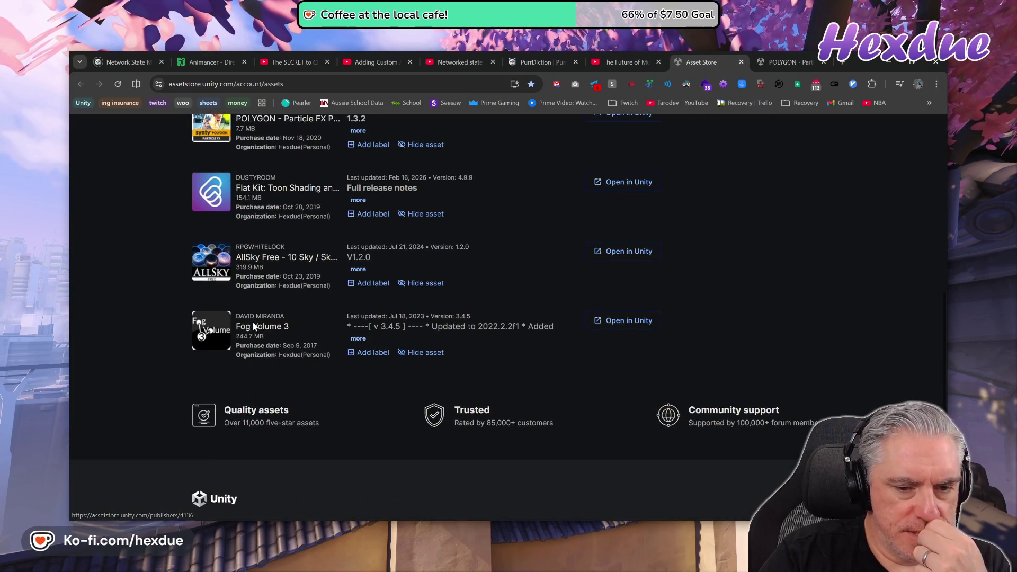
- Open Fog Volume 3 and The Visual Engine full pages in new tabs, then view POLYGON's page
click(249, 327)
click(697, 455)
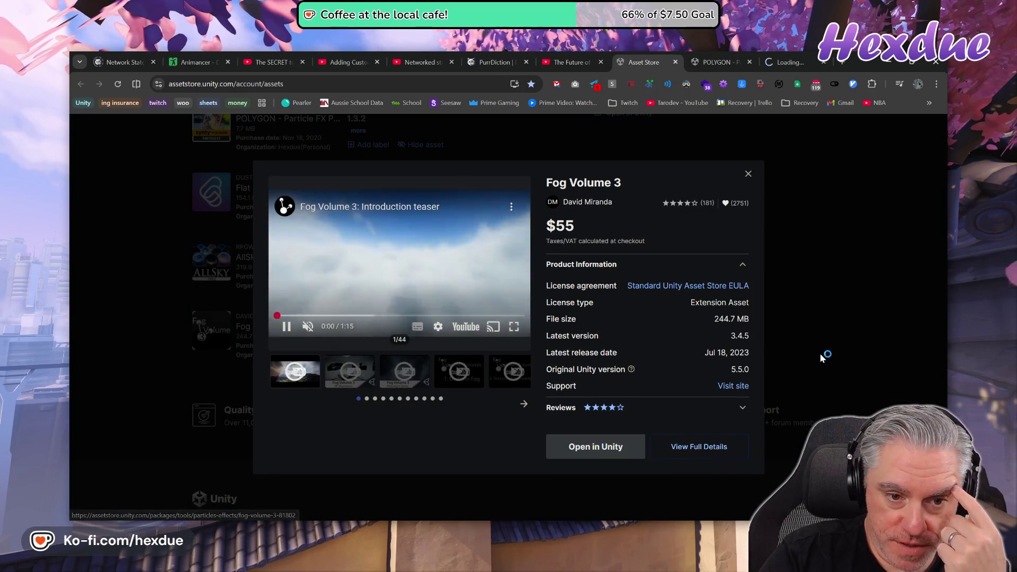
click(824, 357)
scroll(524, 348, up, 3)
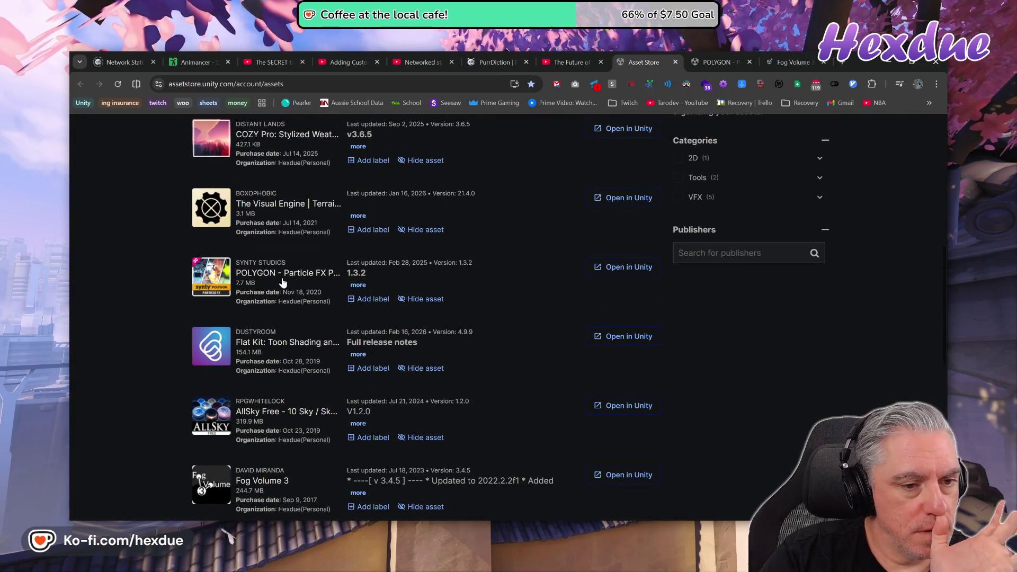
click(290, 204)
click(694, 448)
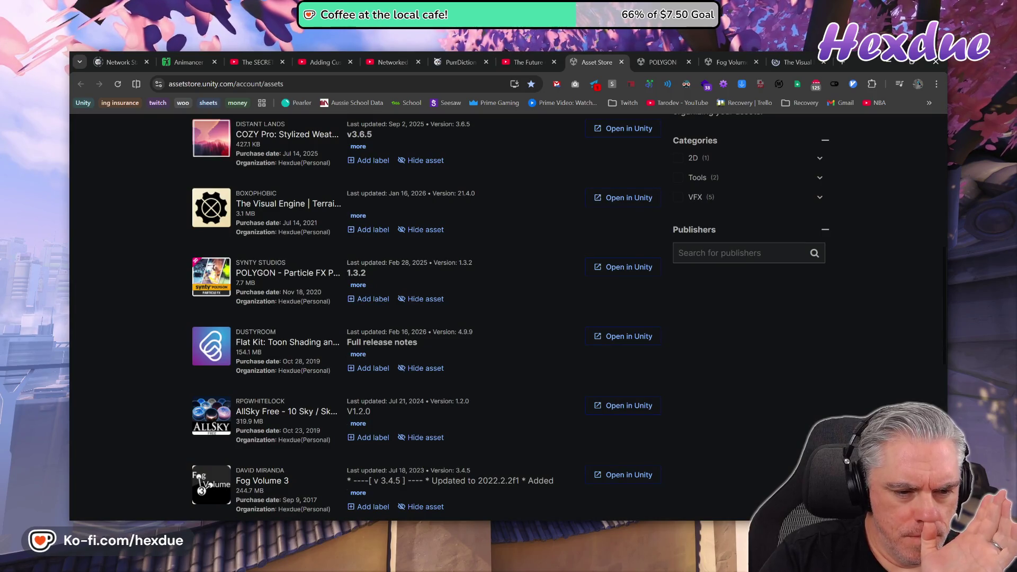
scroll(383, 406, up, 5)
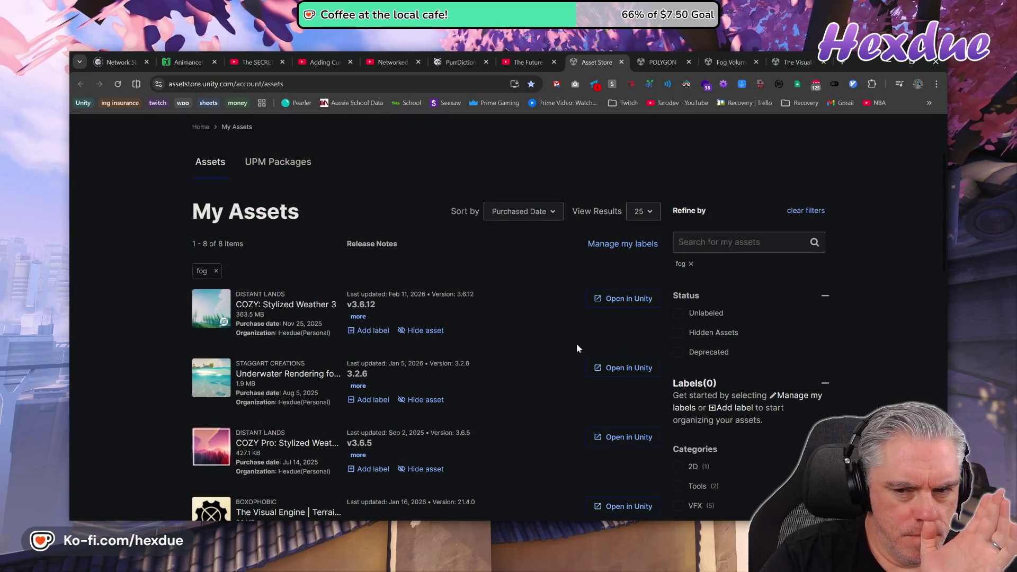
click(673, 62)
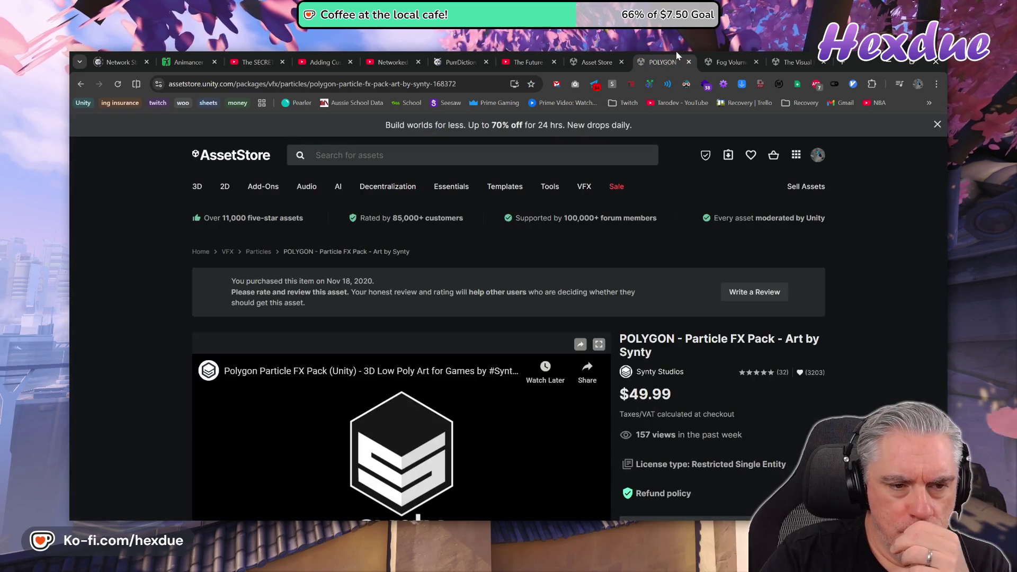
- Skim the POLYGON Particle FX Pack preview video past 1:25 and 1:51, pause it, and dismiss More videos
scroll(644, 369, down, 3)
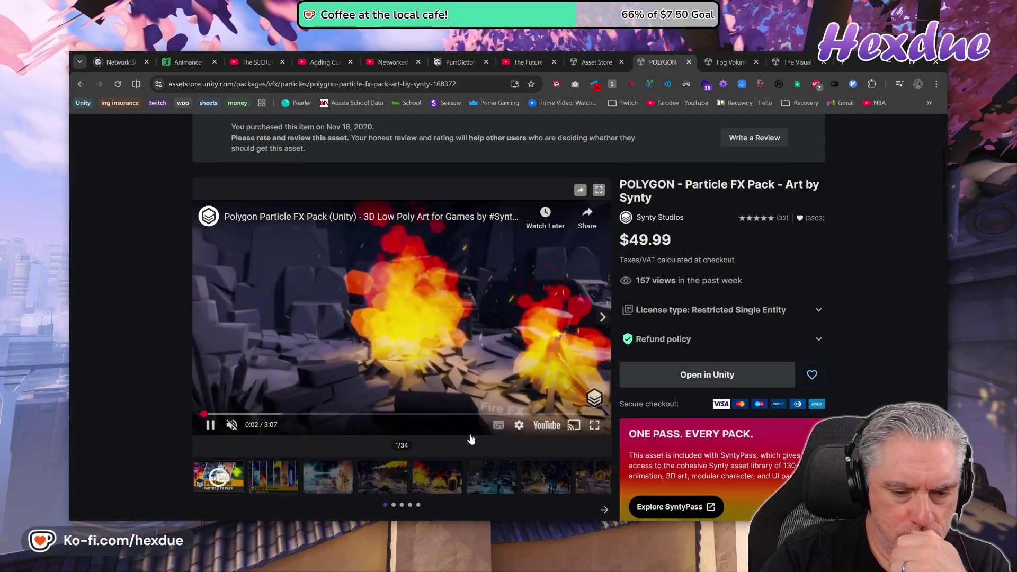
click(382, 414)
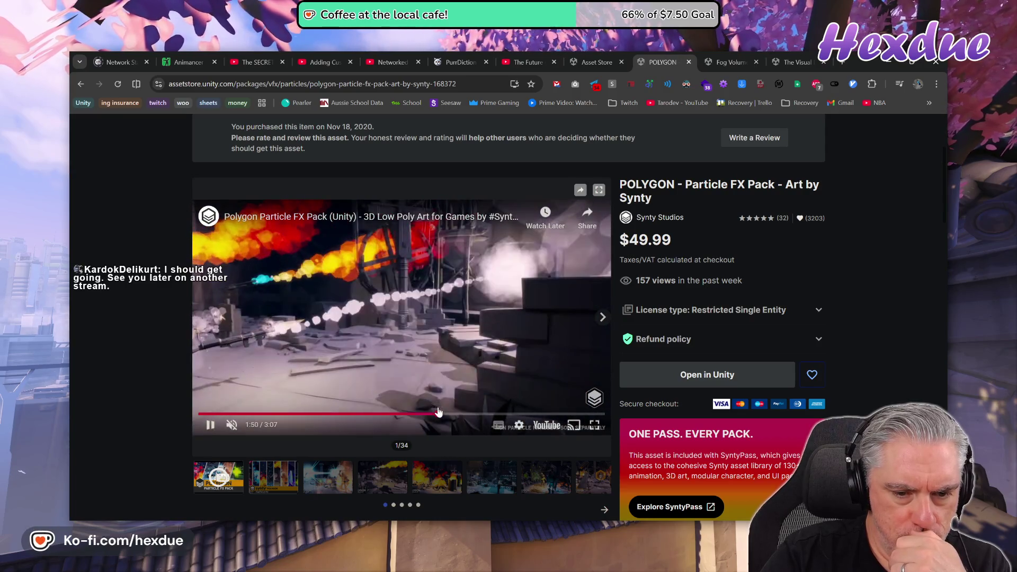
click(437, 413)
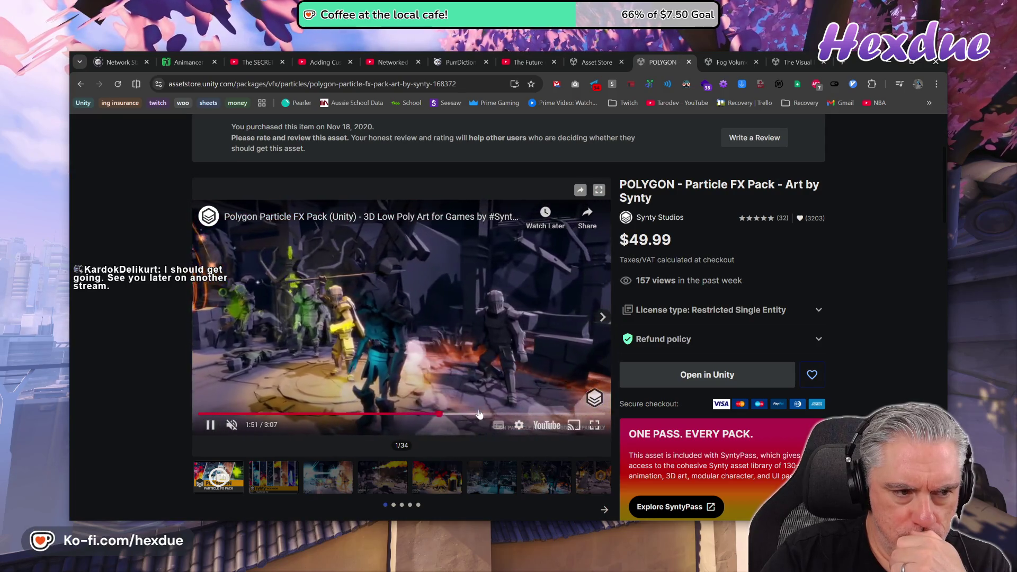
click(498, 395)
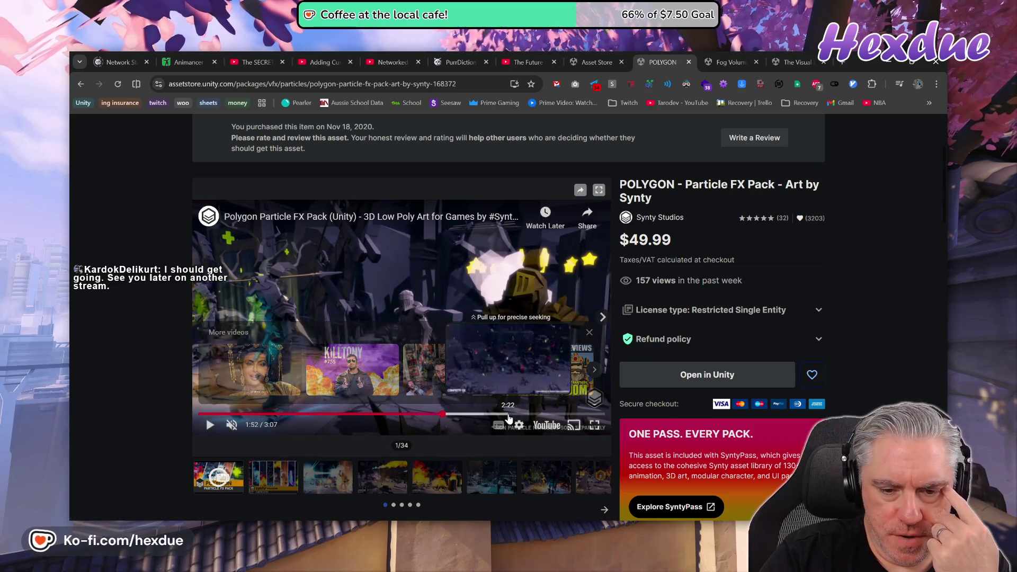
drag(506, 413, 544, 415)
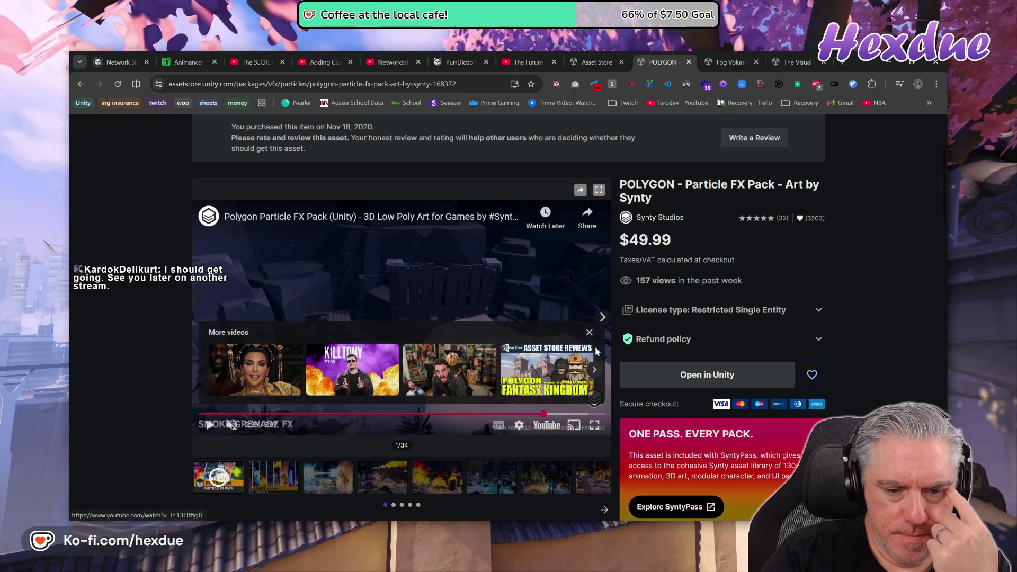
click(589, 332)
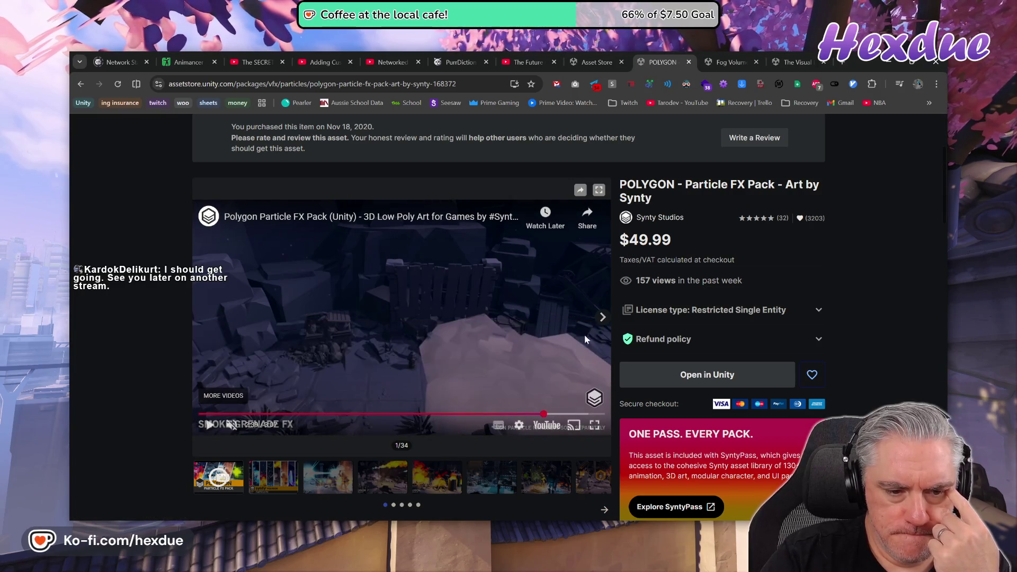
drag(559, 413, 523, 417)
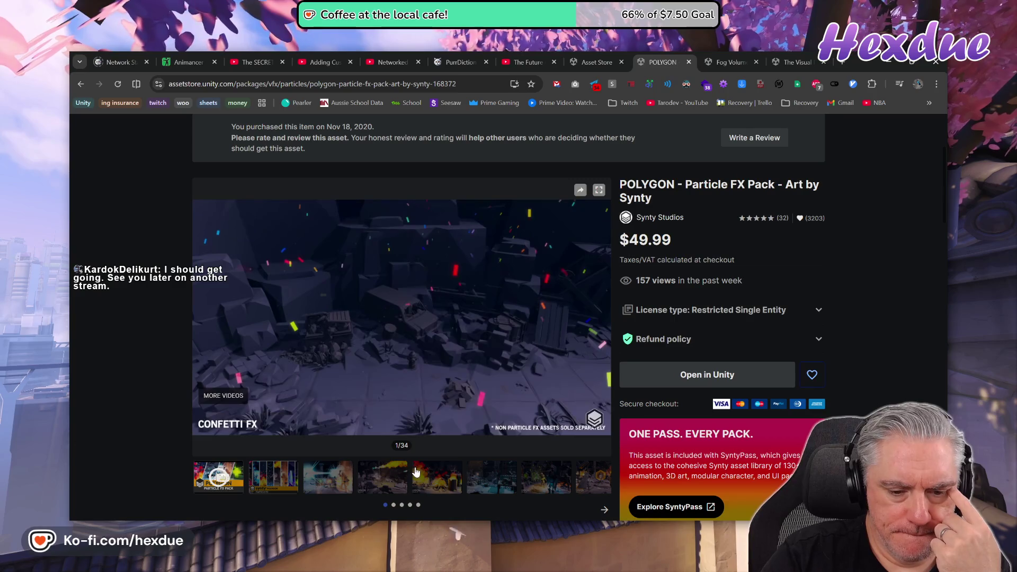
- Move the gallery to its next thumbnail page and close the POLYGON pack tab
click(460, 484)
click(604, 509)
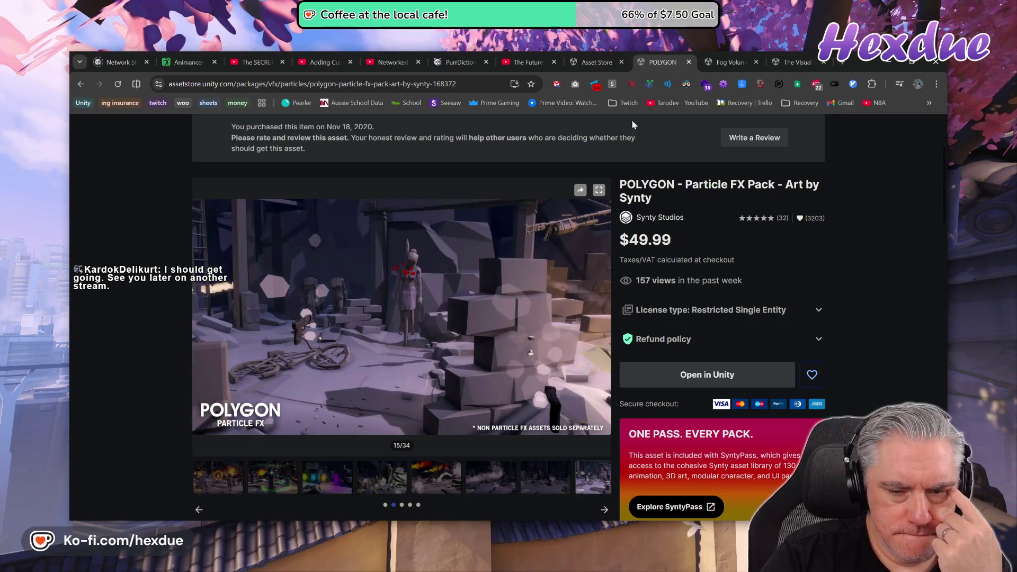
click(689, 63)
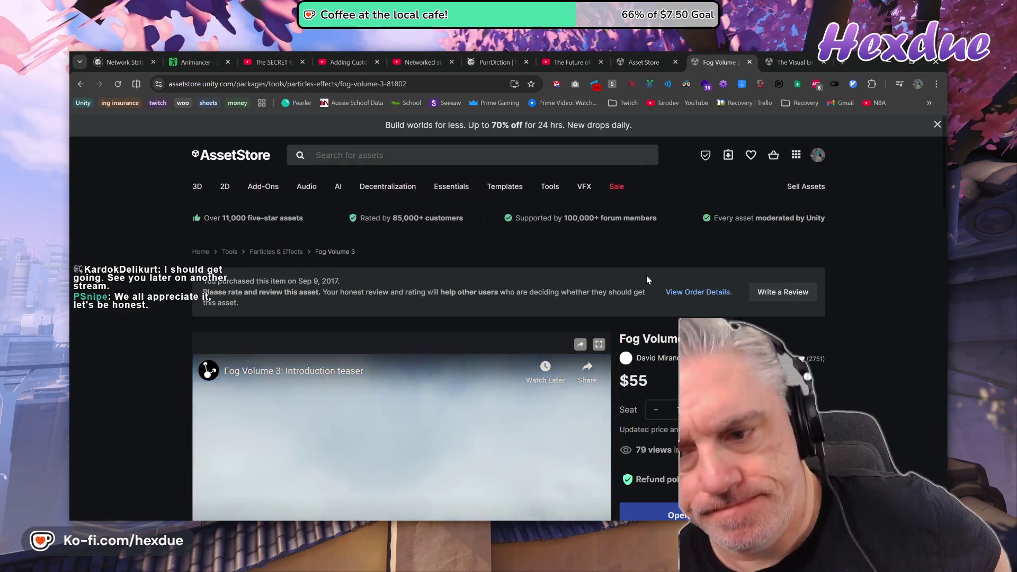
- Scroll the Fog Volume 3 page, select the 'Built-in Render Pipeline ONLY' heading, then return to the top
scroll(525, 318, down, 6)
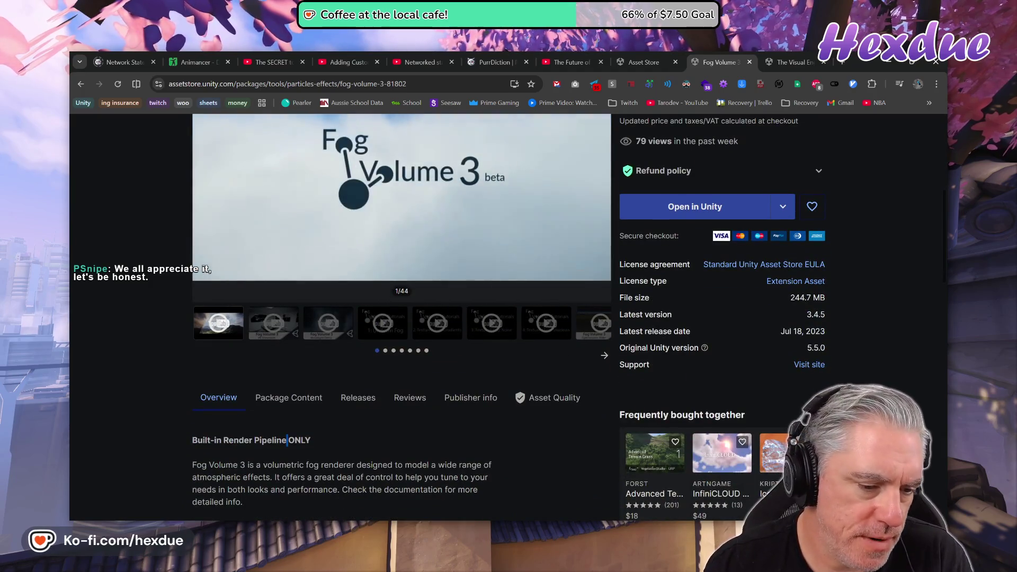
triple_click(275, 440)
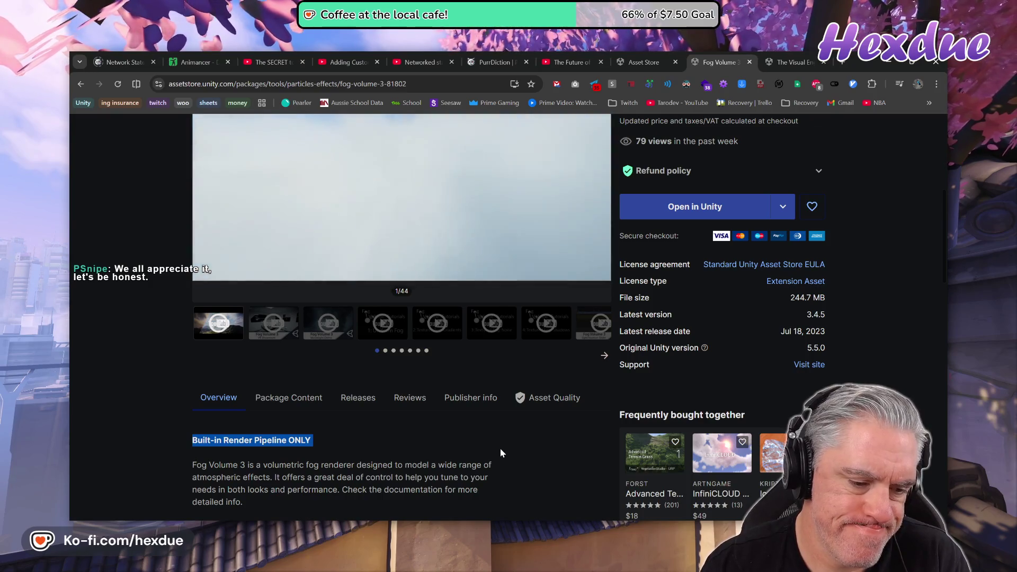
scroll(507, 442, up, 1)
scroll(507, 443, up, 1)
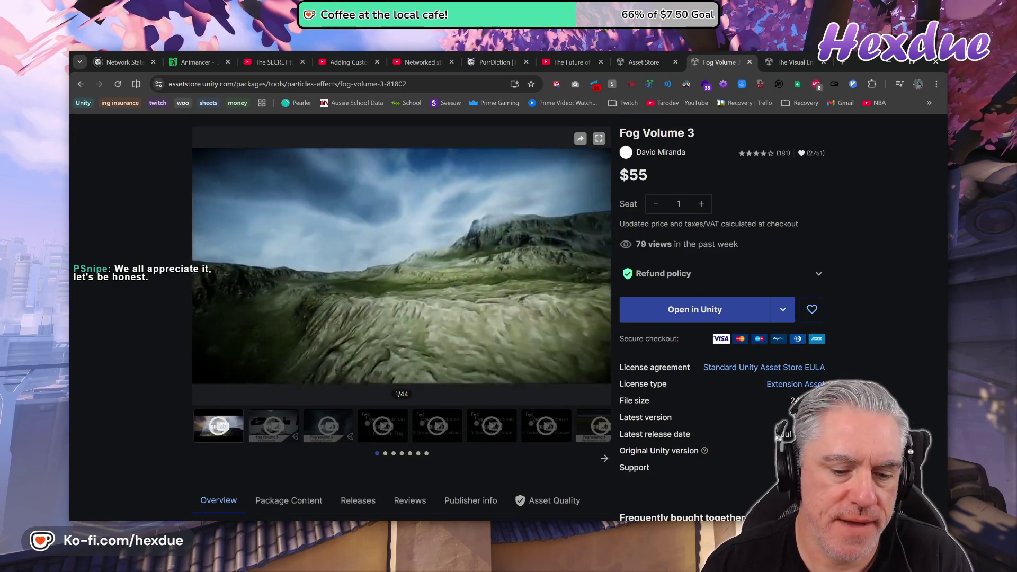
key(alt+Tab)
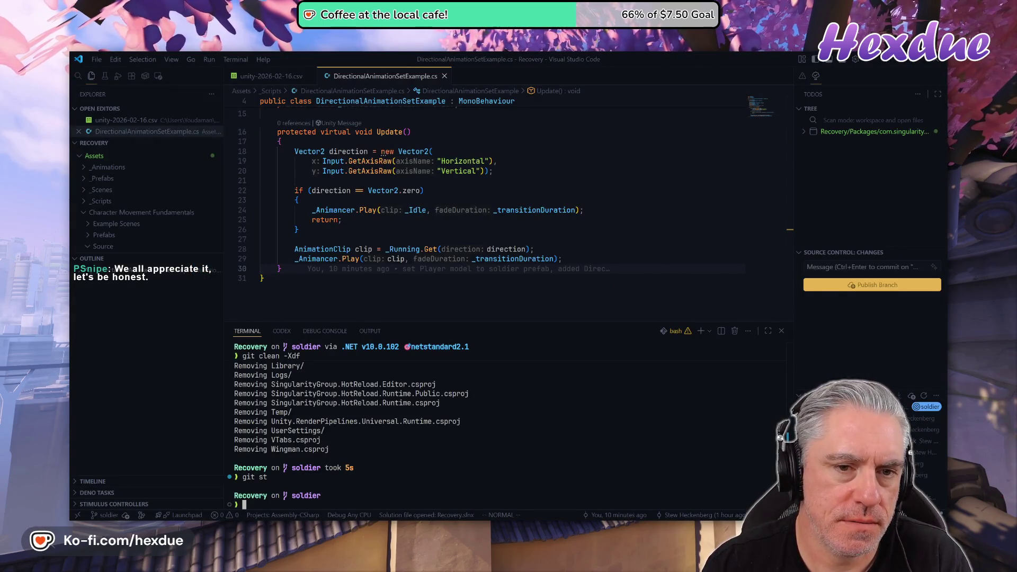
key(alt+Tab)
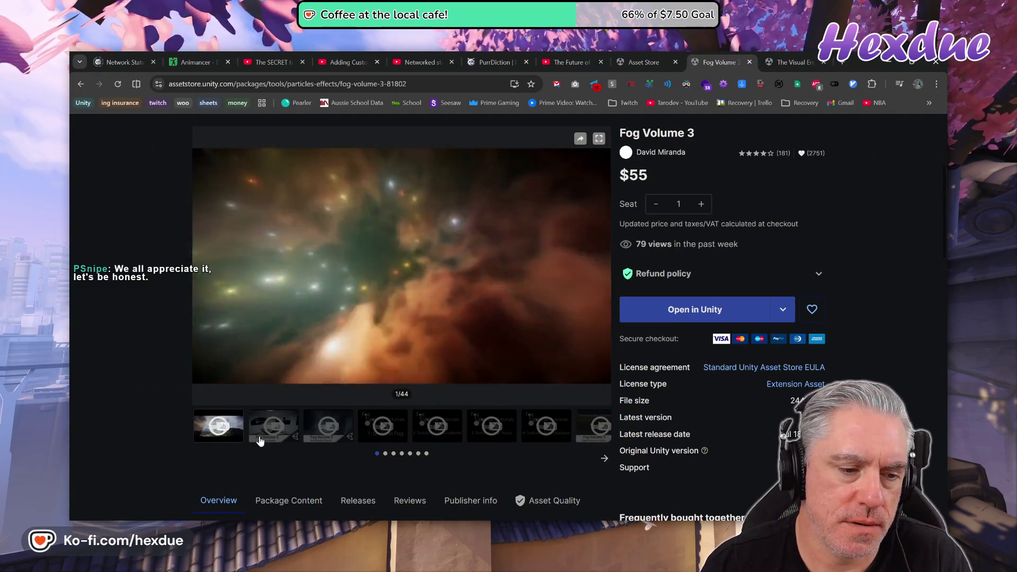
scroll(316, 450, down, 4)
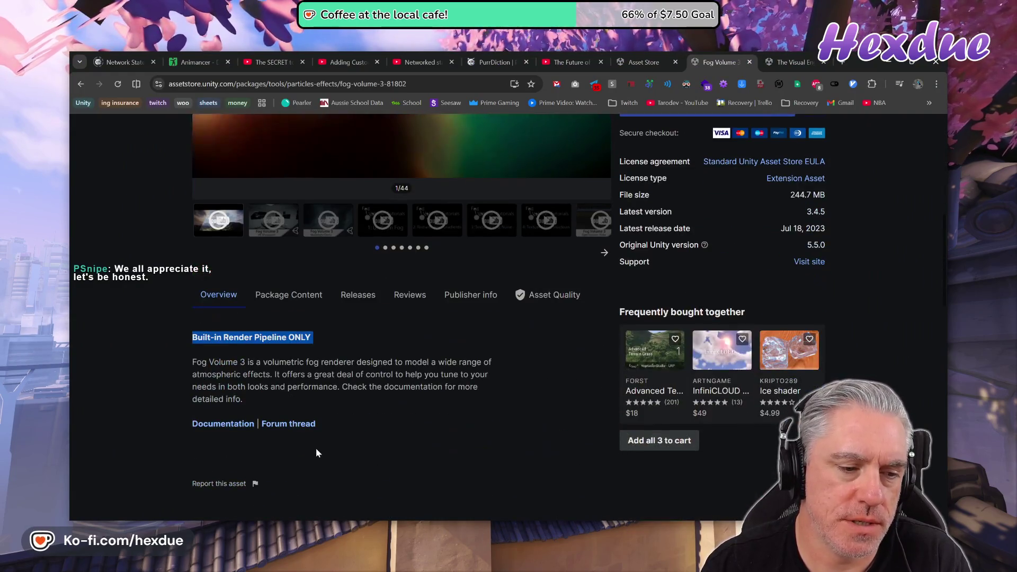
scroll(315, 448, down, 3)
scroll(316, 445, up, 5)
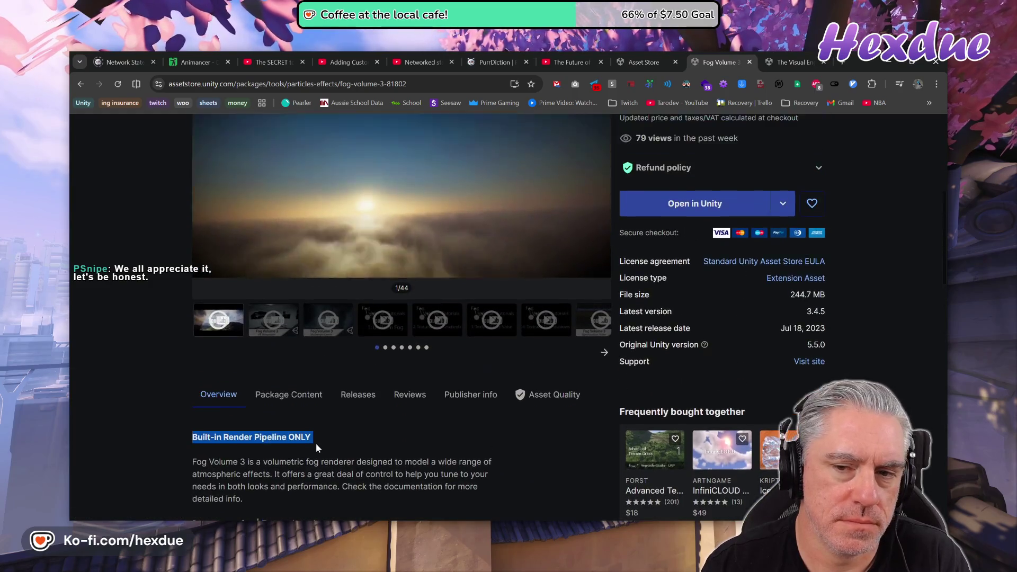
scroll(315, 444, up, 2)
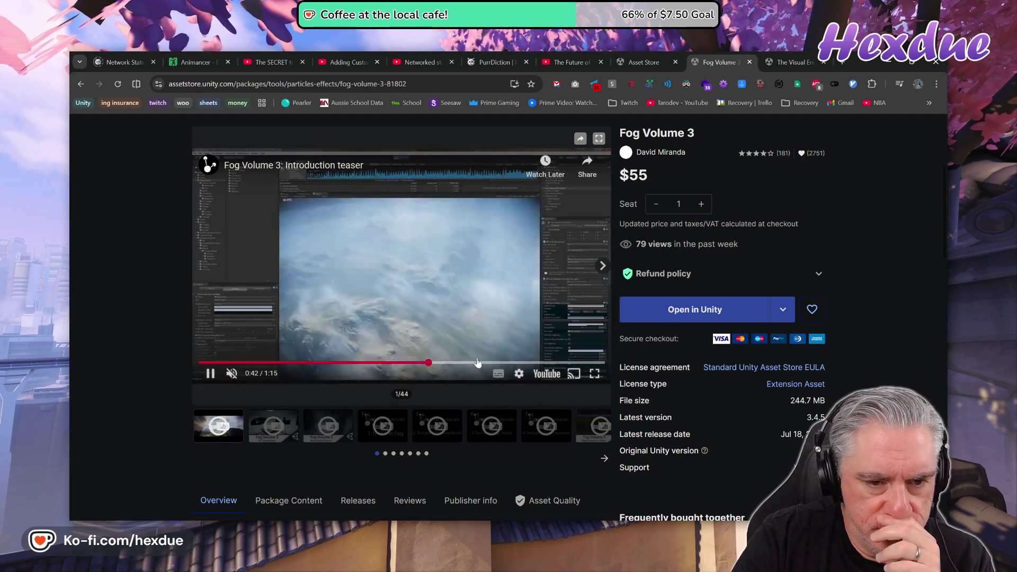
- Scrub through the introduction teaser, then play the VR Showroom video and skip to near its end
click(507, 362)
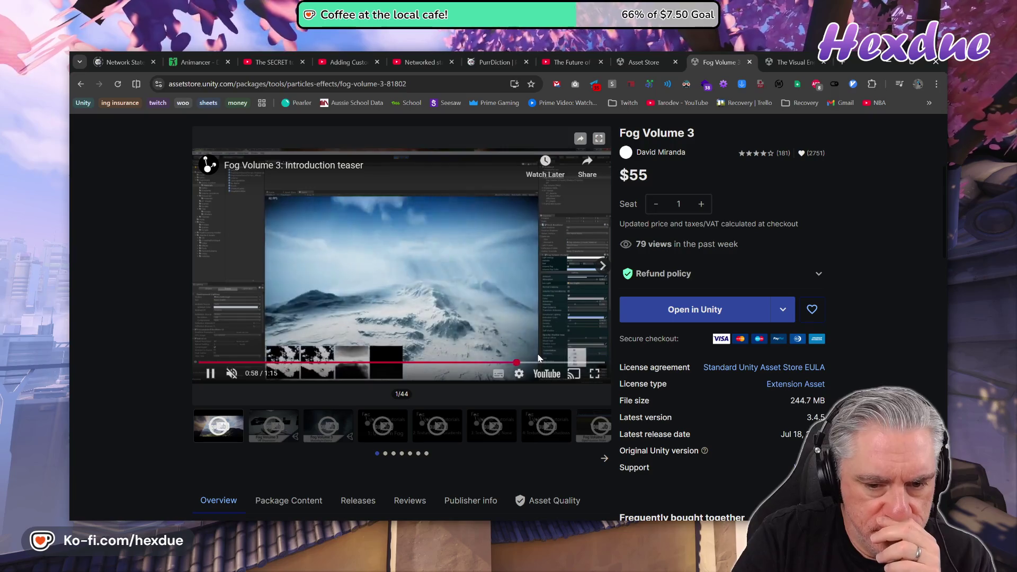
click(554, 362)
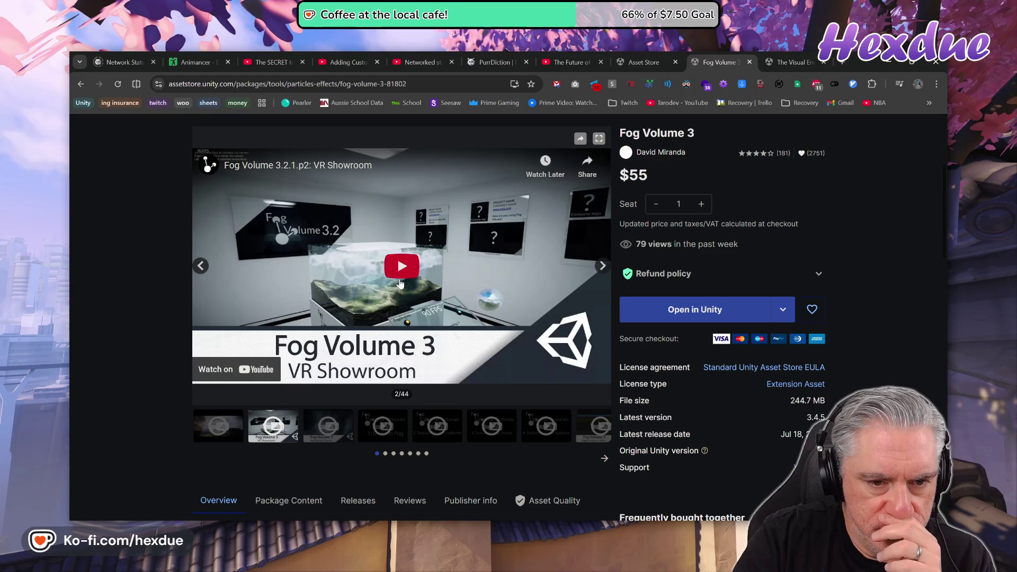
click(400, 283)
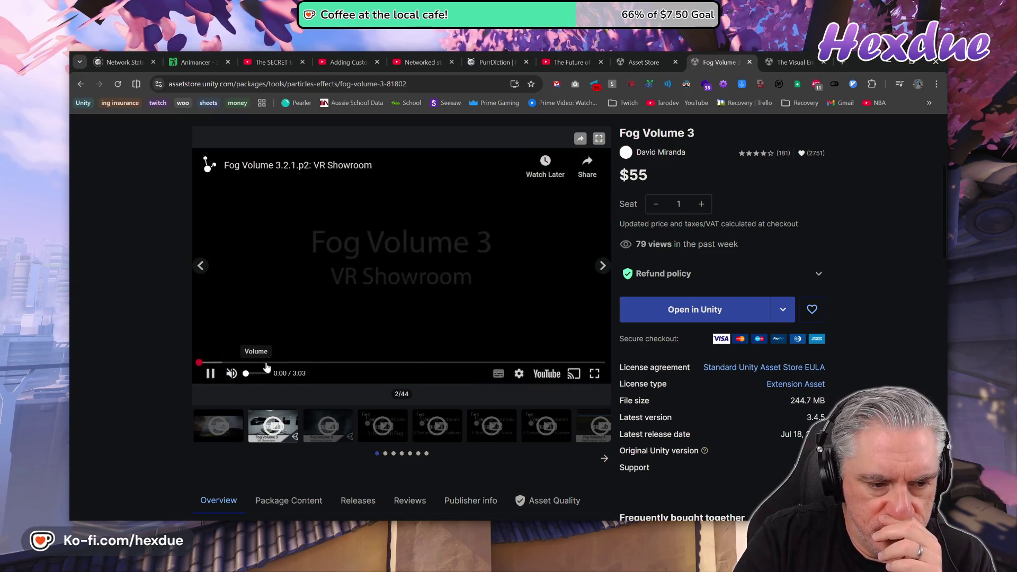
click(338, 363)
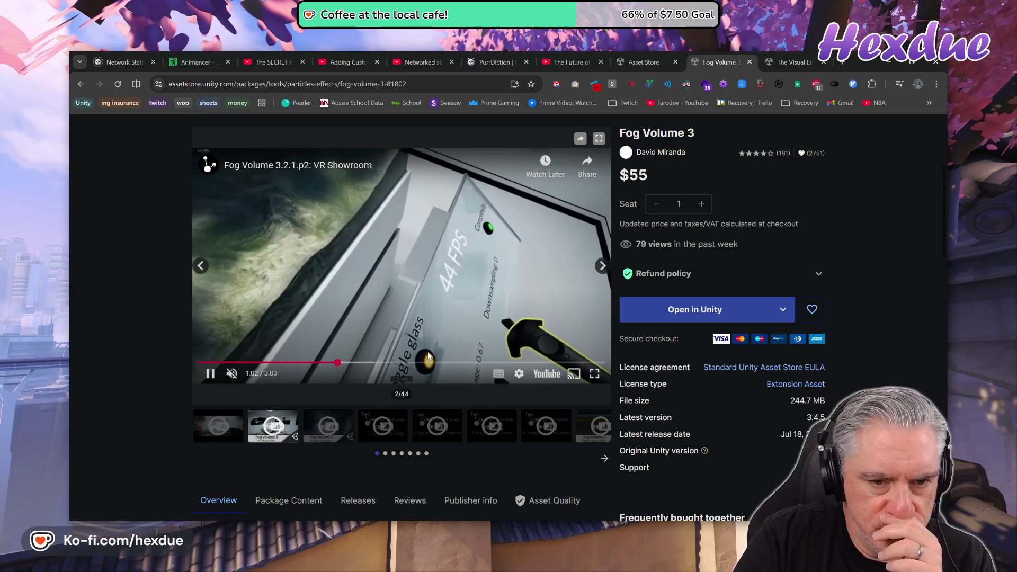
drag(413, 362, 555, 362)
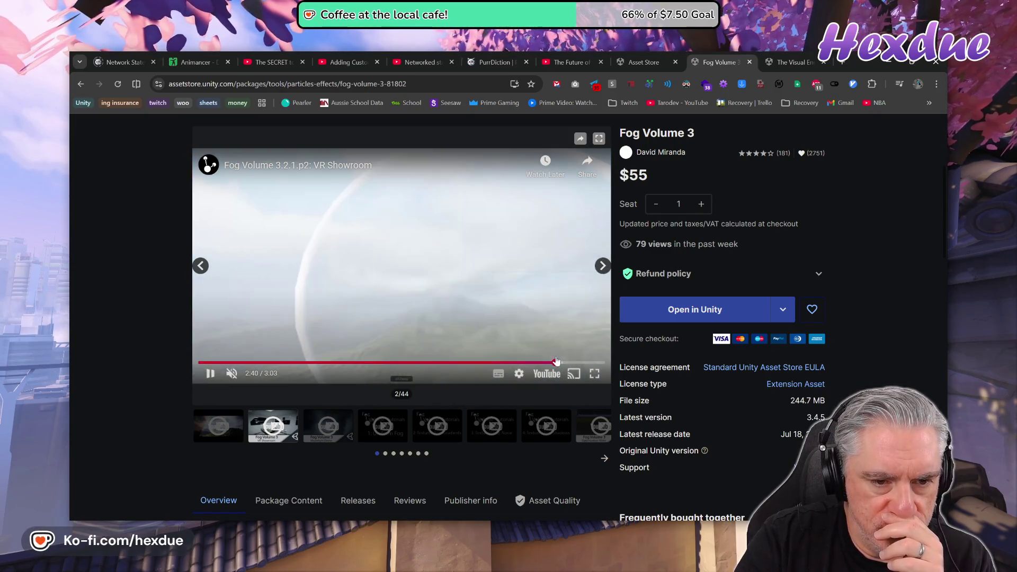
- Play the Moonlight demo video, skip ahead in it, and dismiss the more videos suggestions
click(324, 424)
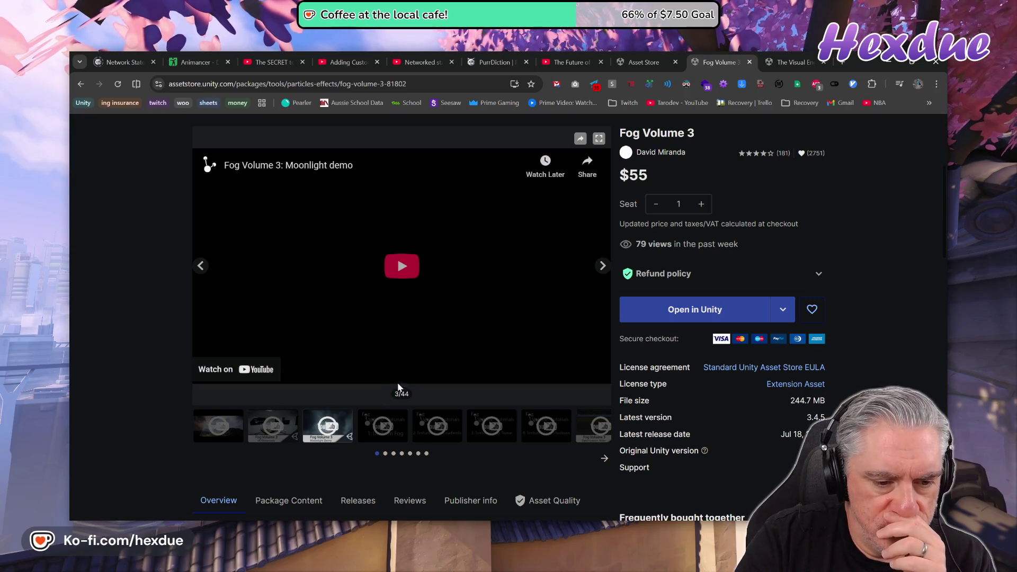
click(377, 332)
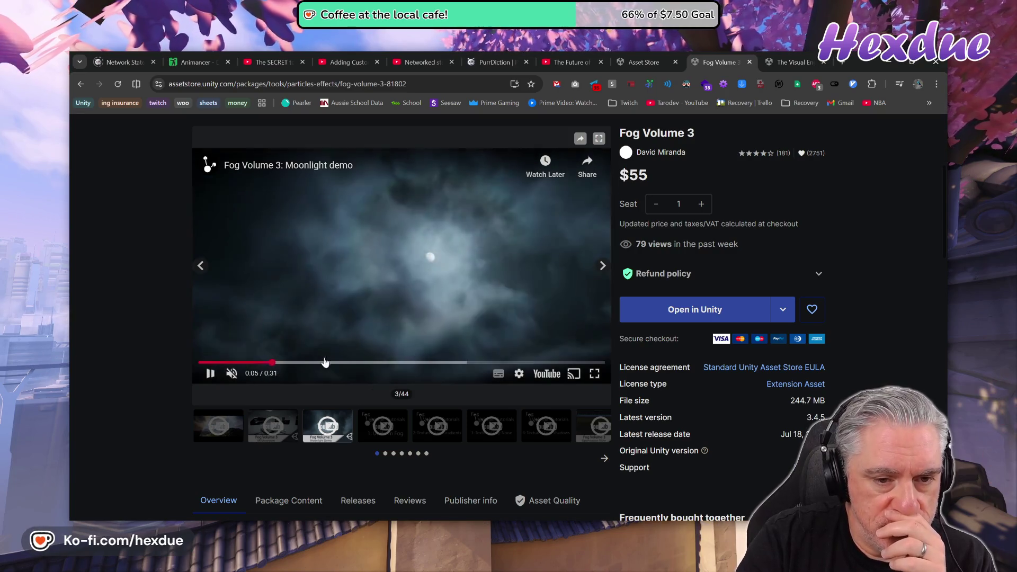
mouse_move(328, 363)
mouse_down()
mouse_move(463, 352)
mouse_move(493, 362)
mouse_up()
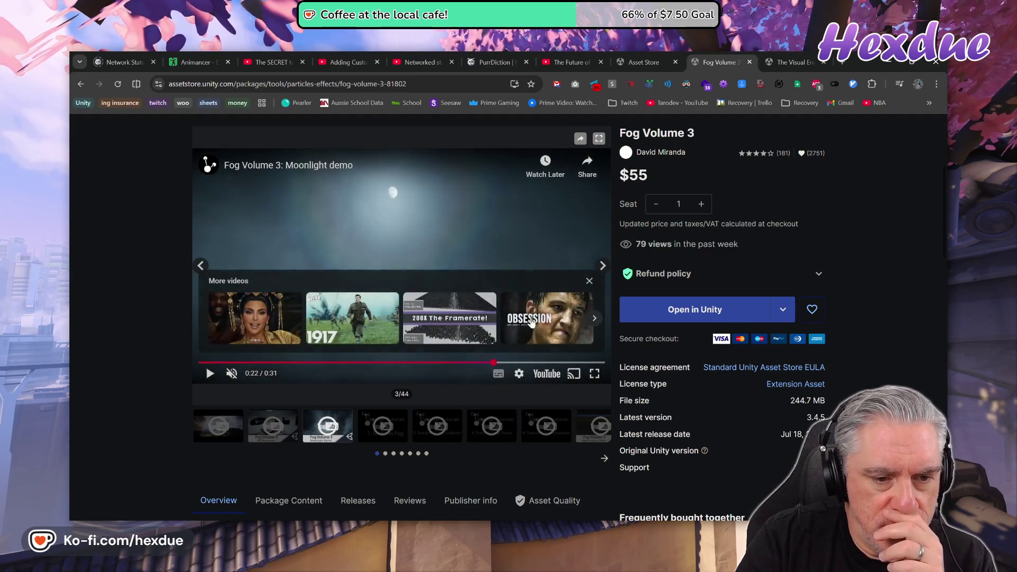
click(588, 283)
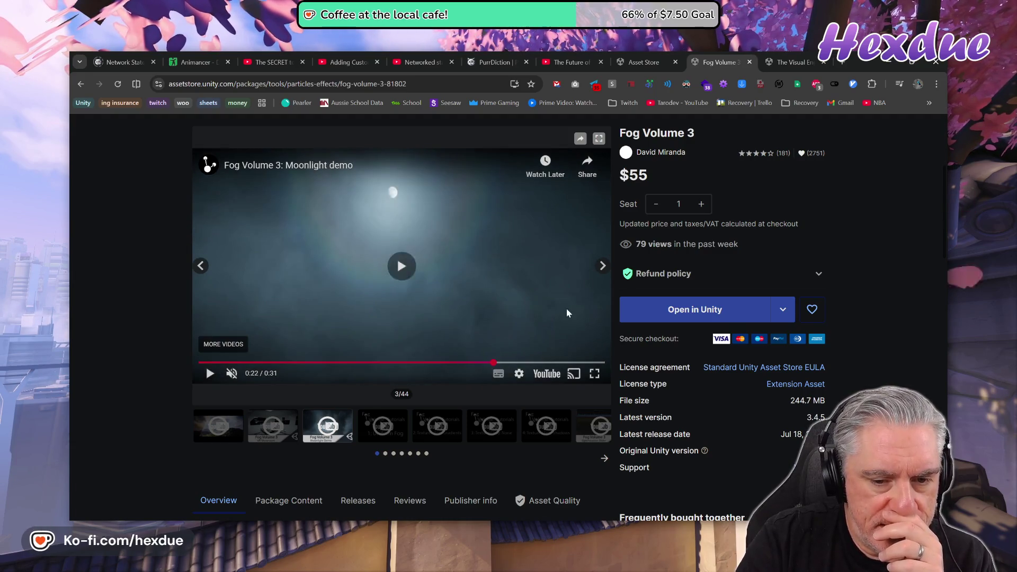
- Play and scrub the Uniform fog tutorial, then move to the Textured Fog: Gradients tutorial
click(387, 435)
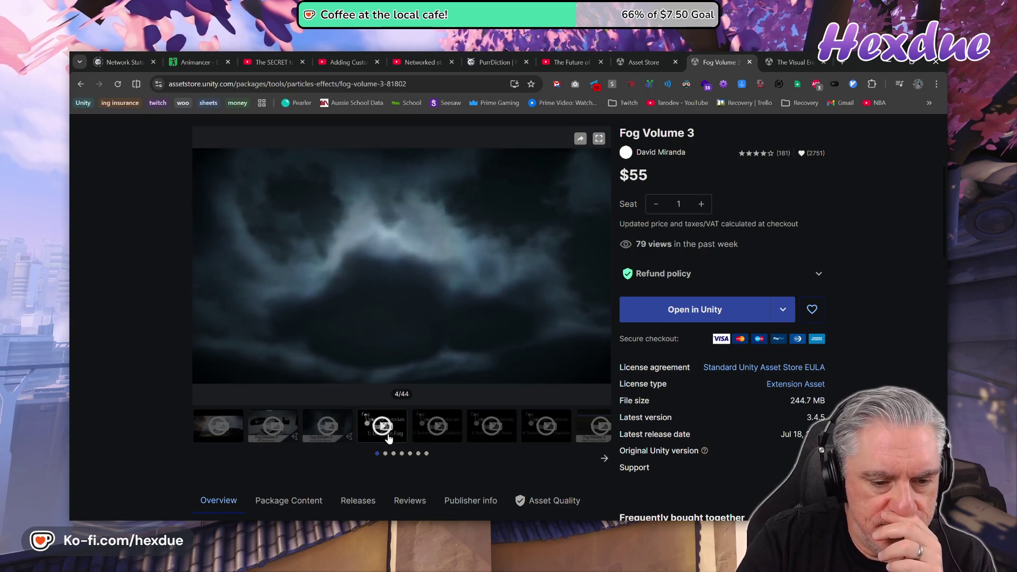
click(397, 257)
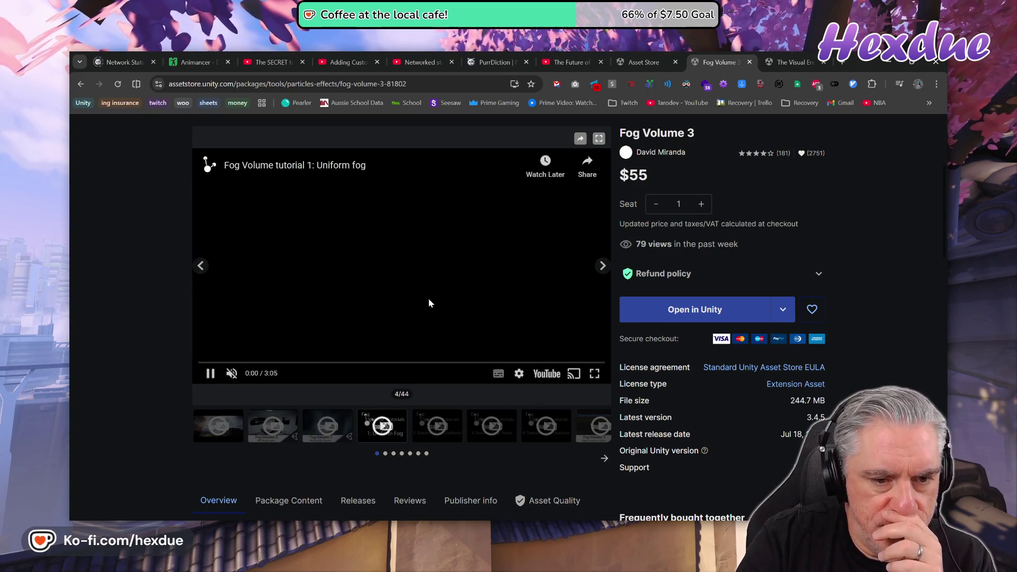
click(261, 364)
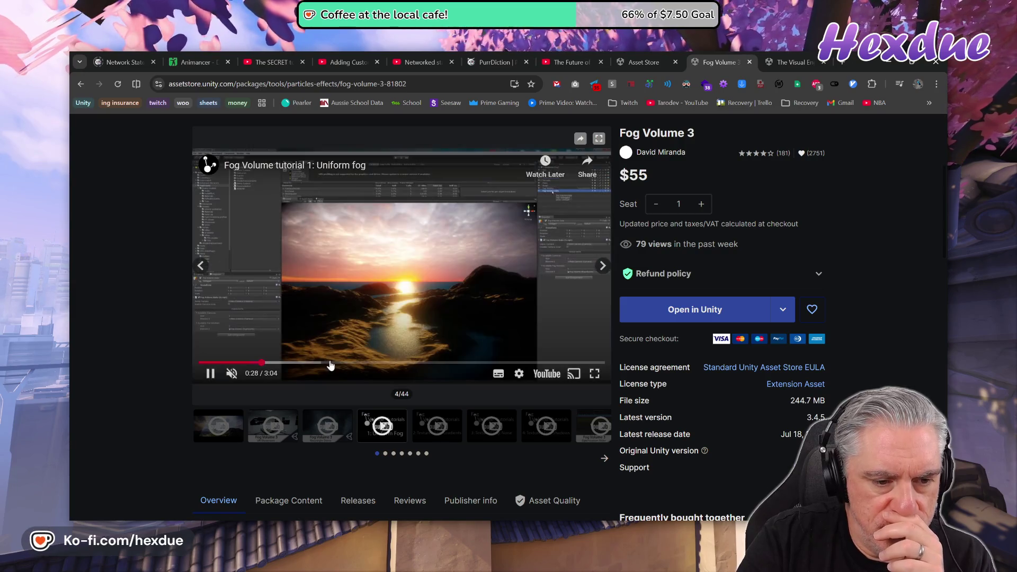
drag(330, 365, 511, 364)
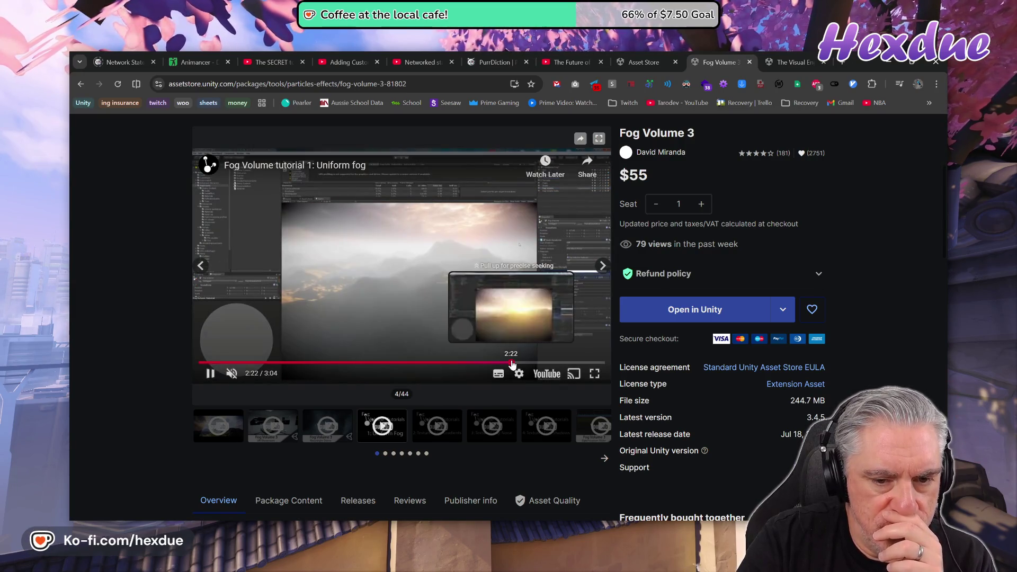
click(437, 425)
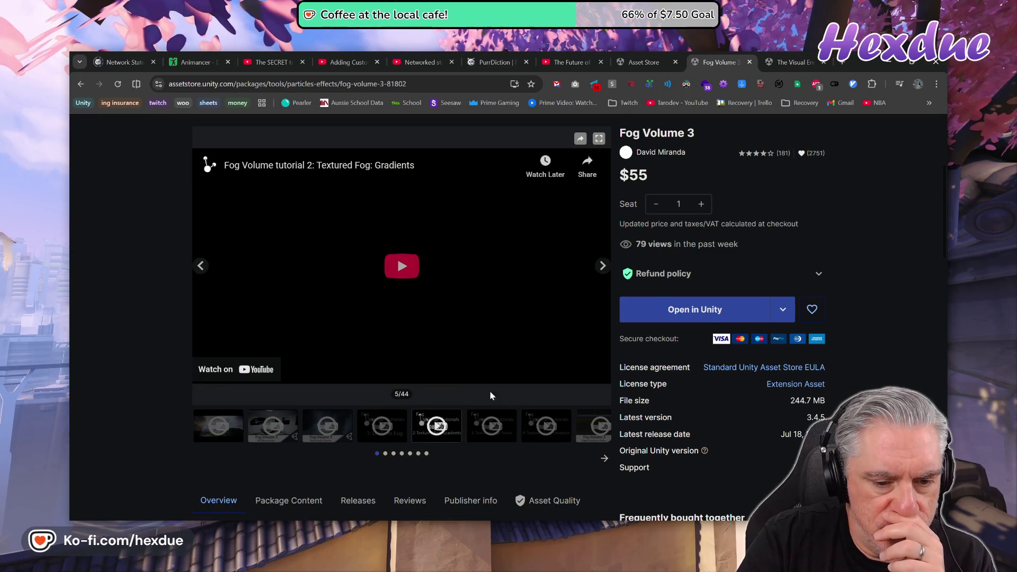
- Play and scrub the Textured Fog tutorials: Gradients, Noise, and Shadows (to about 1:12)
mouse_move(308, 364)
mouse_down()
mouse_move(287, 365)
mouse_move(475, 363)
mouse_up()
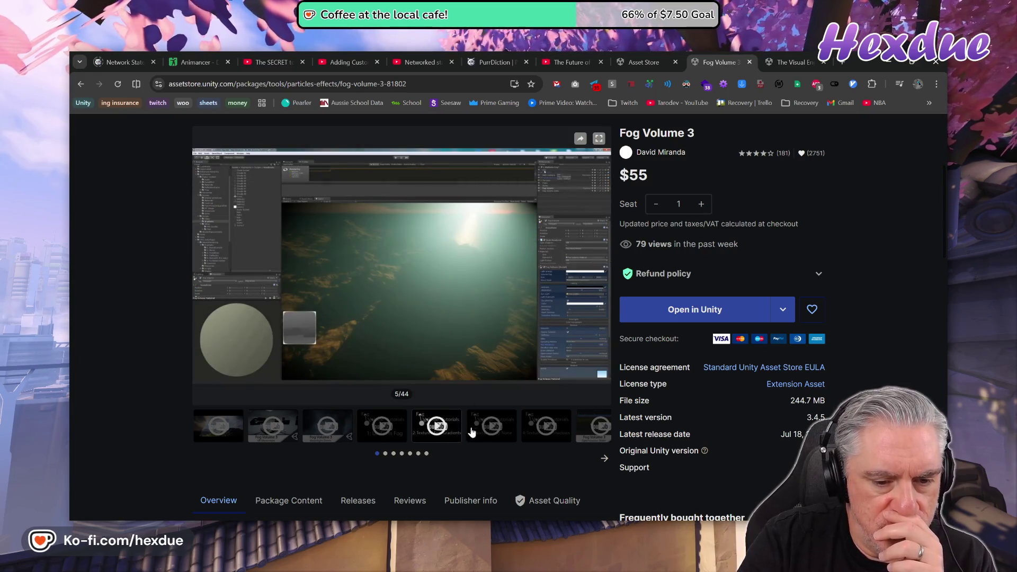
click(496, 431)
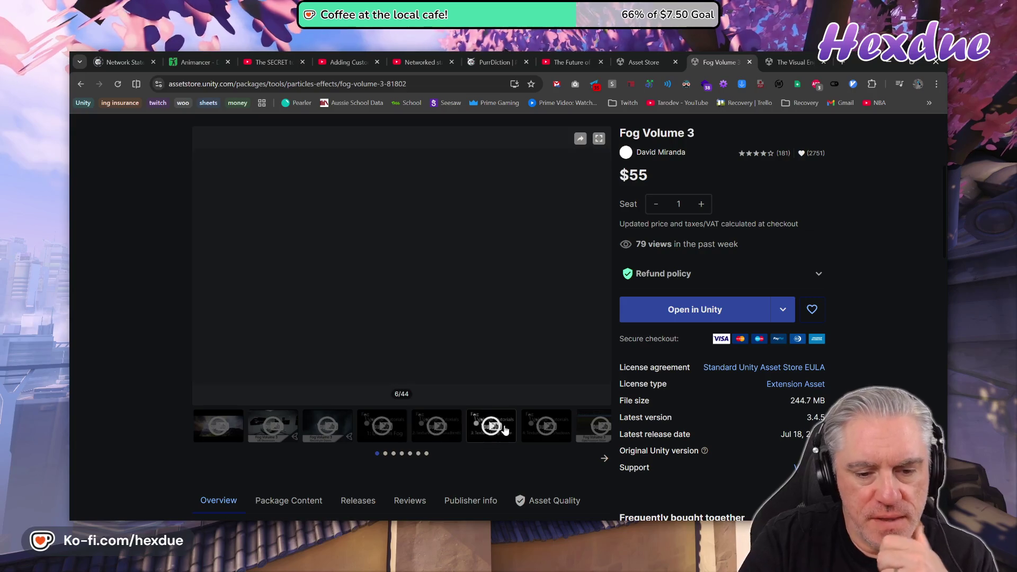
click(473, 301)
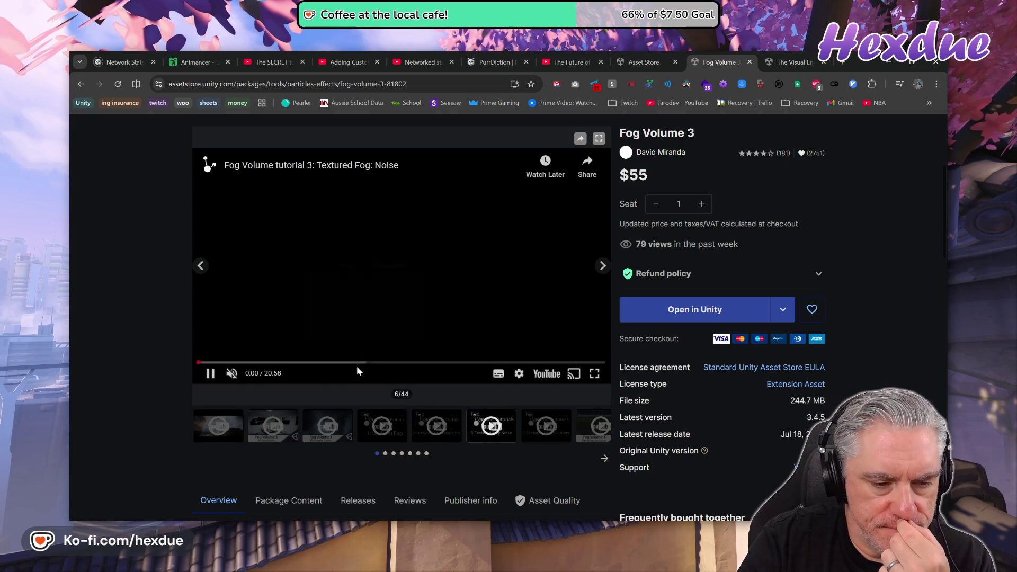
click(300, 364)
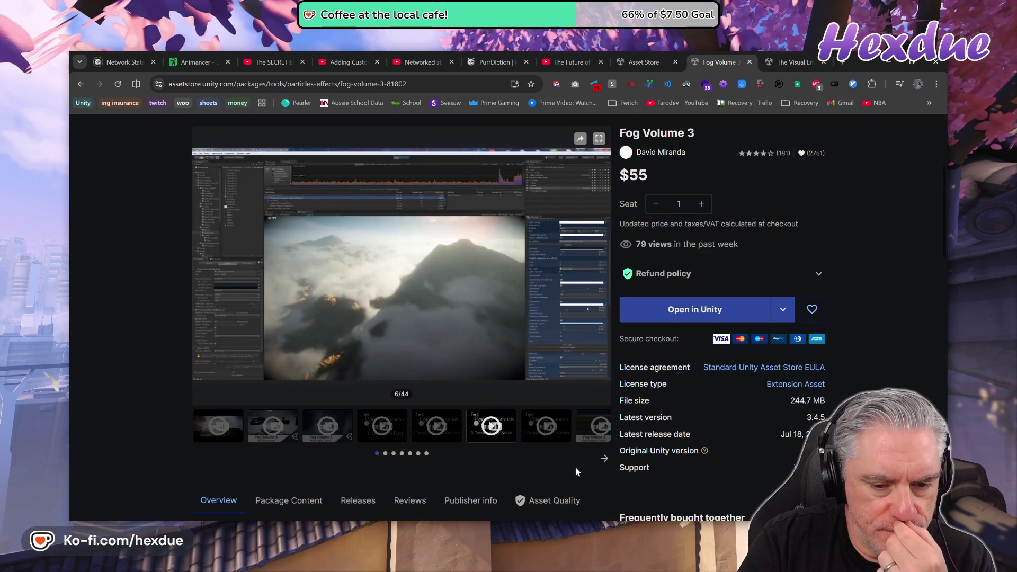
click(545, 432)
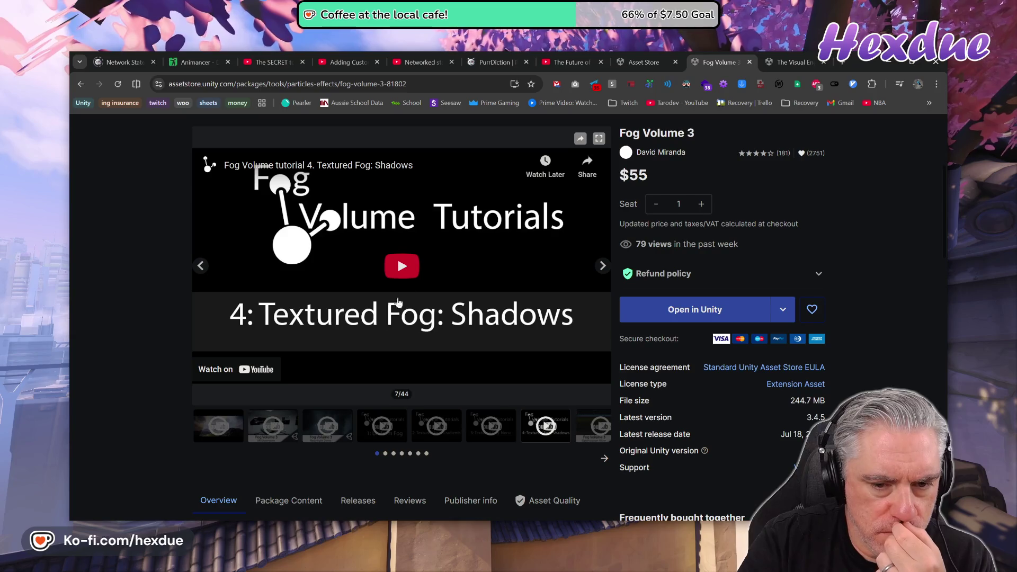
click(407, 284)
click(320, 362)
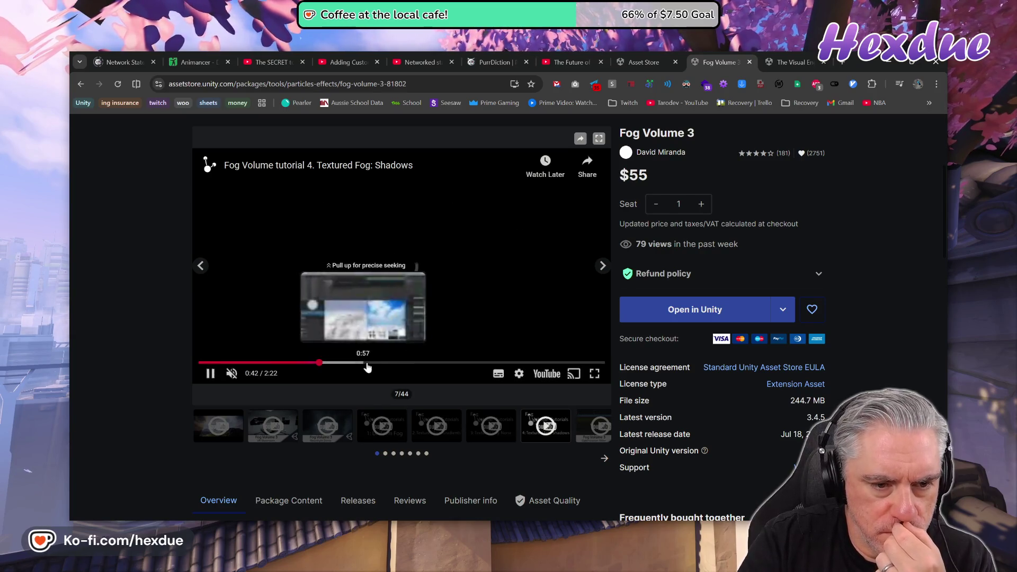
click(401, 362)
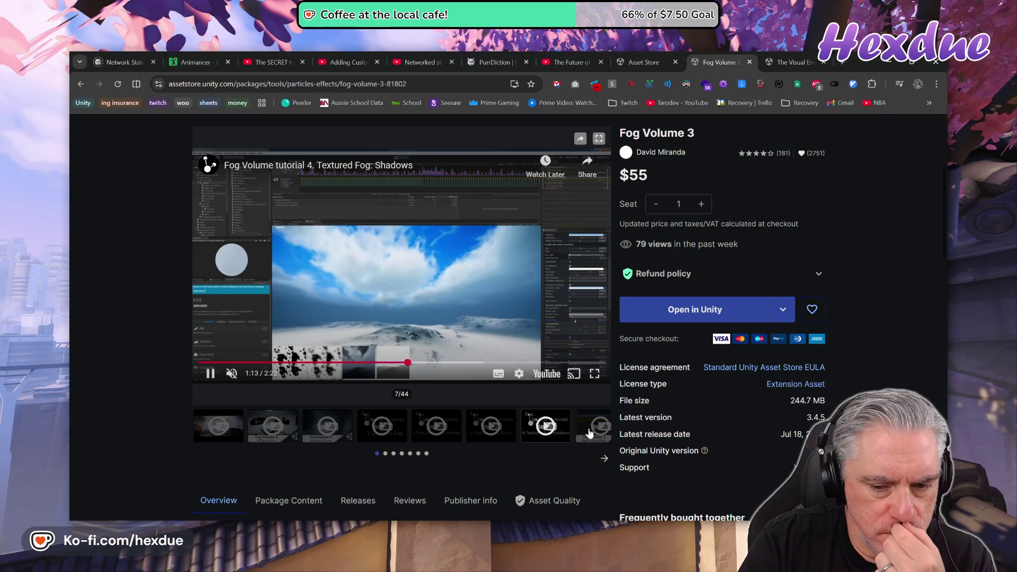
- Preview the Optimization slider and Volume shadows videos, then close the Fog Volume 3 tab
click(594, 426)
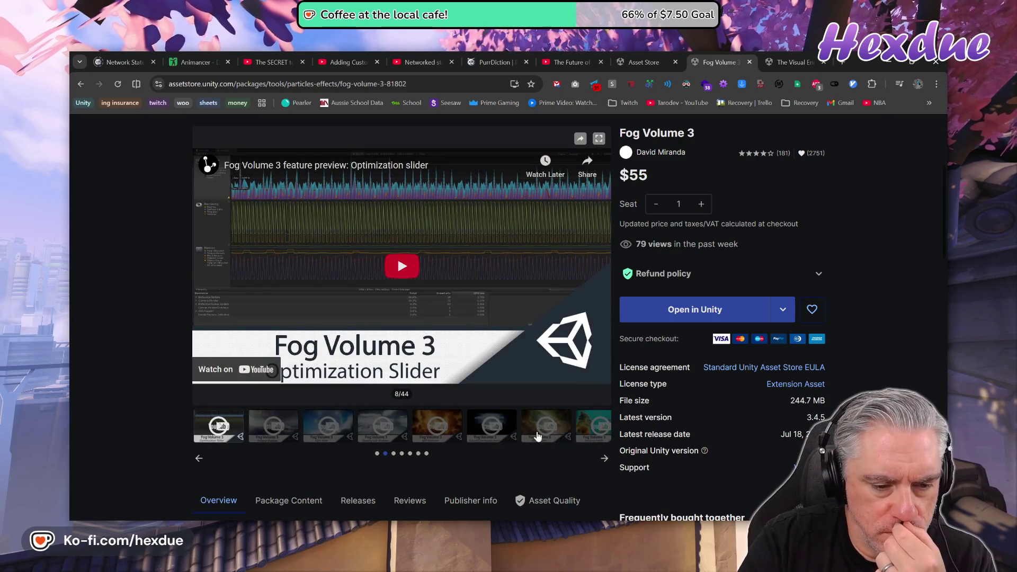
click(402, 286)
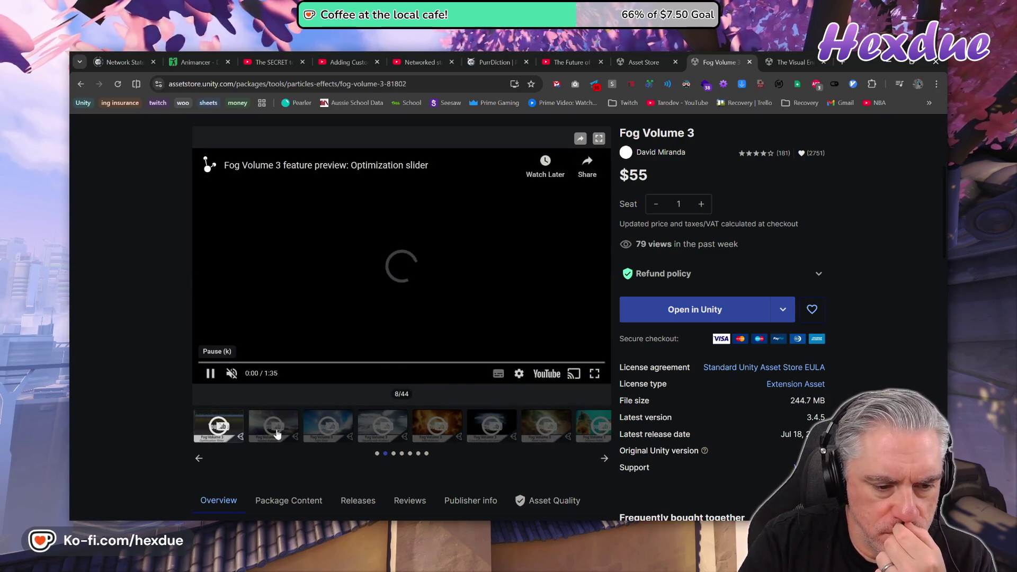
drag(359, 353, 364, 353)
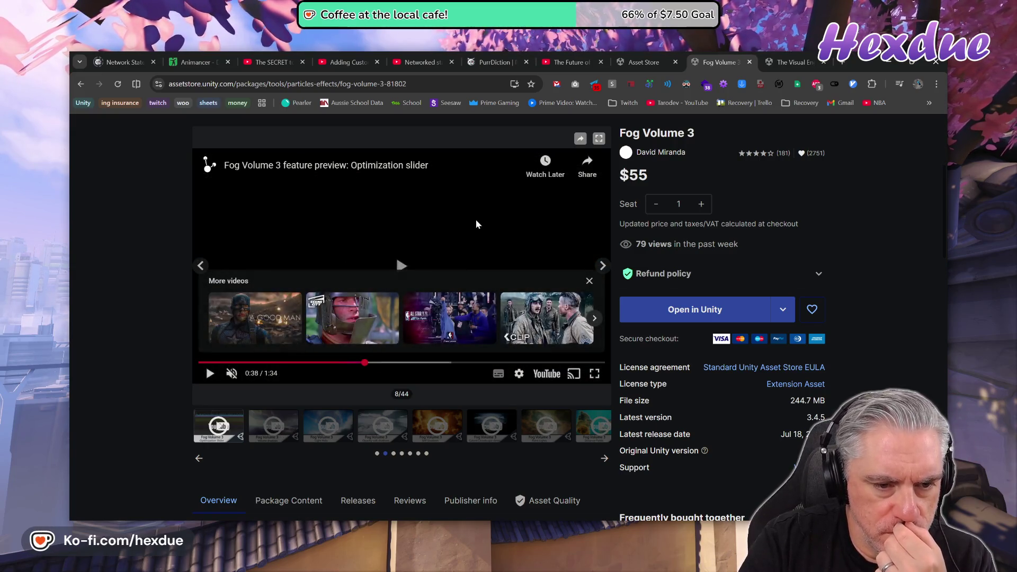
click(477, 224)
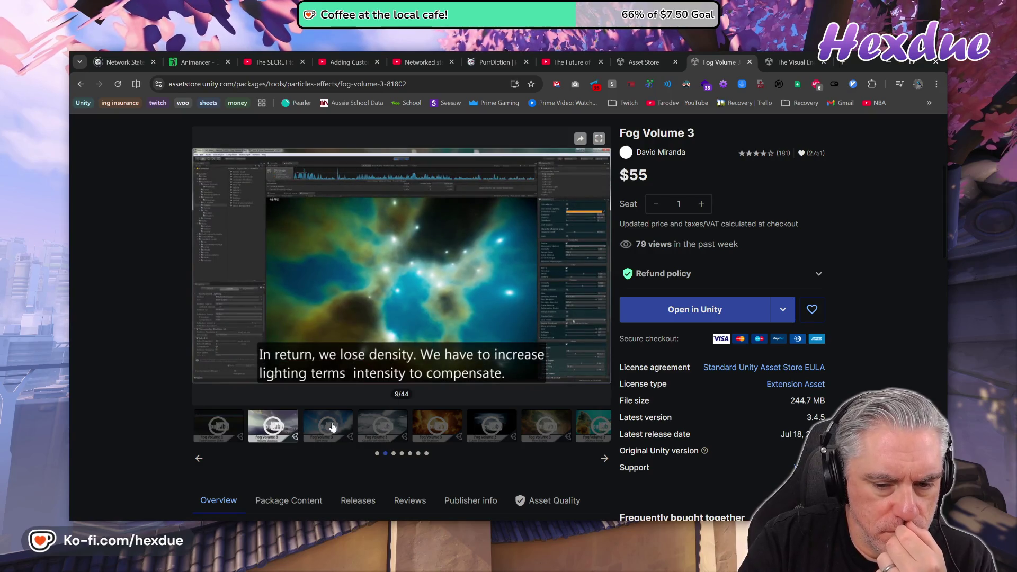
click(328, 427)
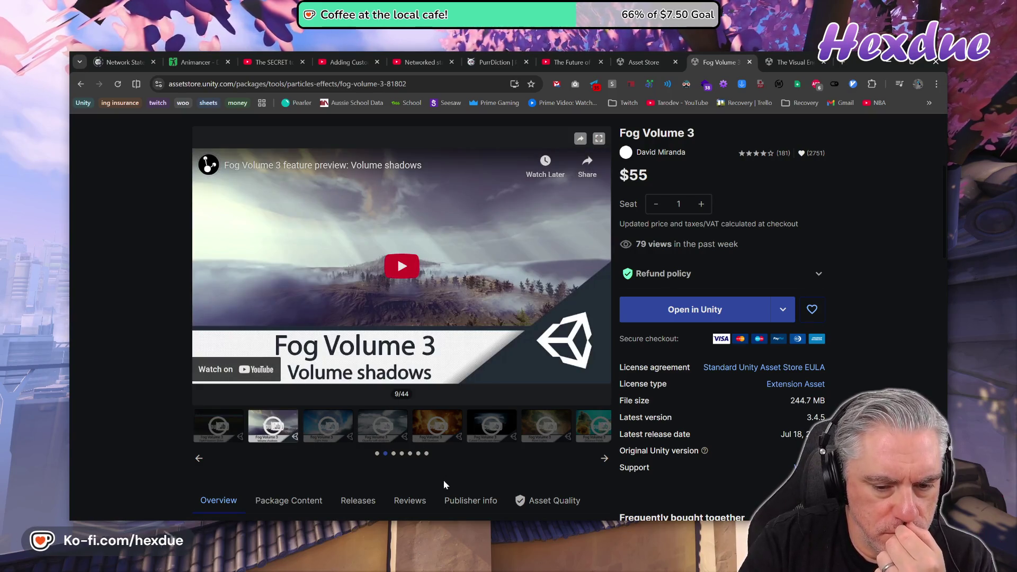
click(403, 344)
mouse_move(366, 364)
mouse_down()
mouse_move(349, 363)
mouse_move(458, 363)
mouse_up()
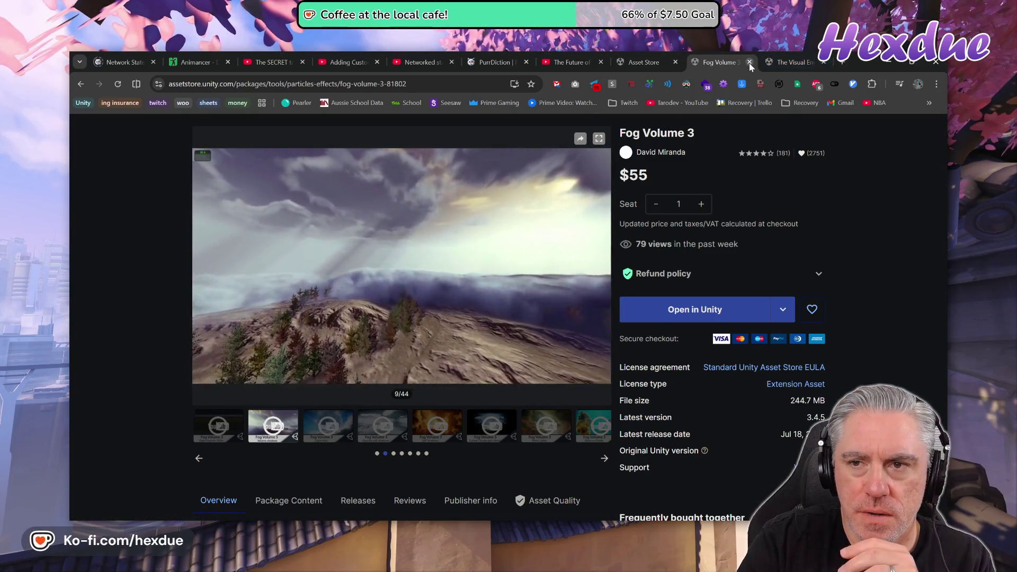
click(749, 63)
- Open The Visual Engine from Terrain Elements Module's package dependencies in a new tab and switch to it
scroll(553, 352, down, 8)
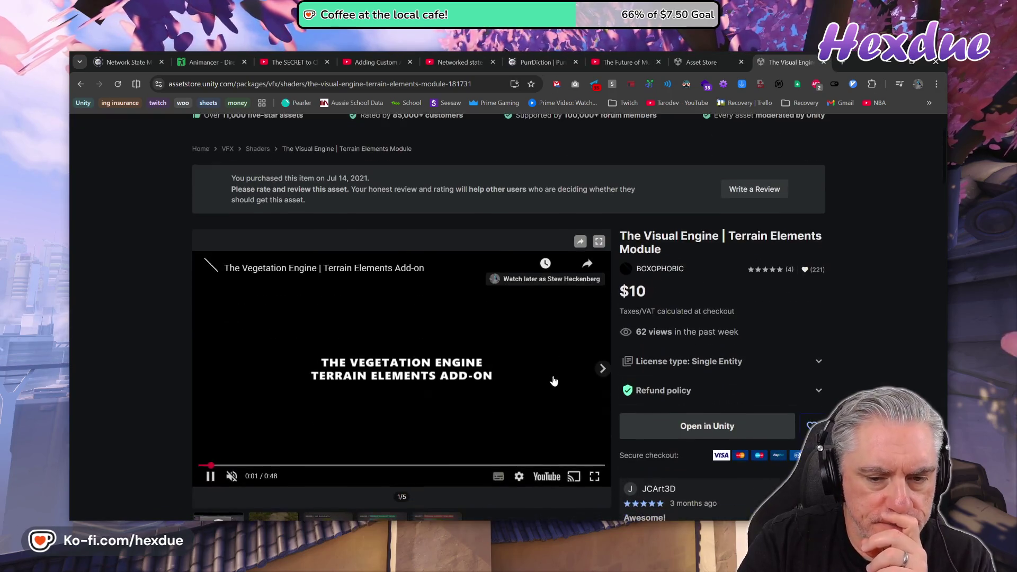
scroll(553, 387, down, 3)
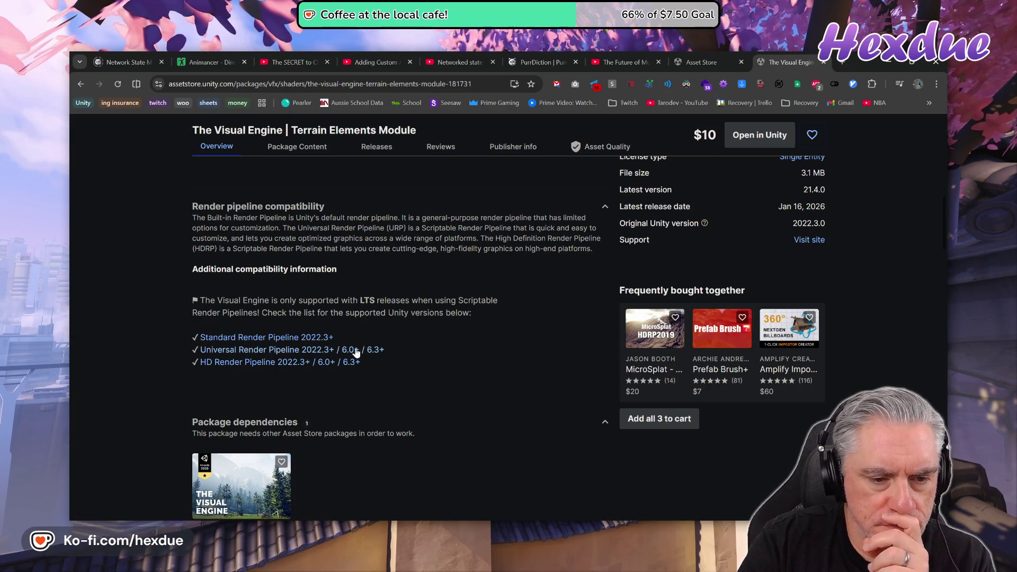
scroll(467, 441, up, 10)
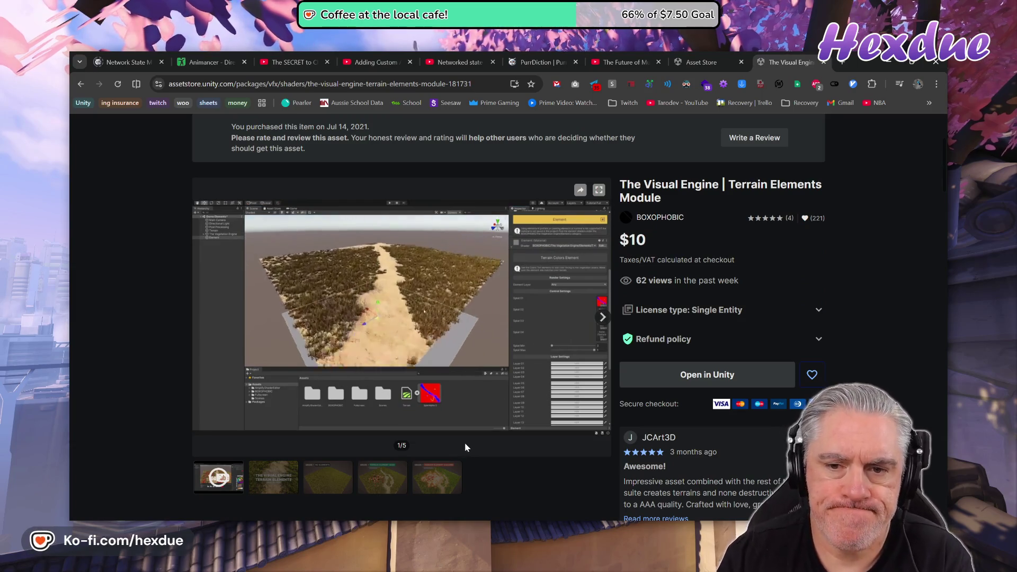
scroll(347, 282, down, 10)
mouse_move(252, 516)
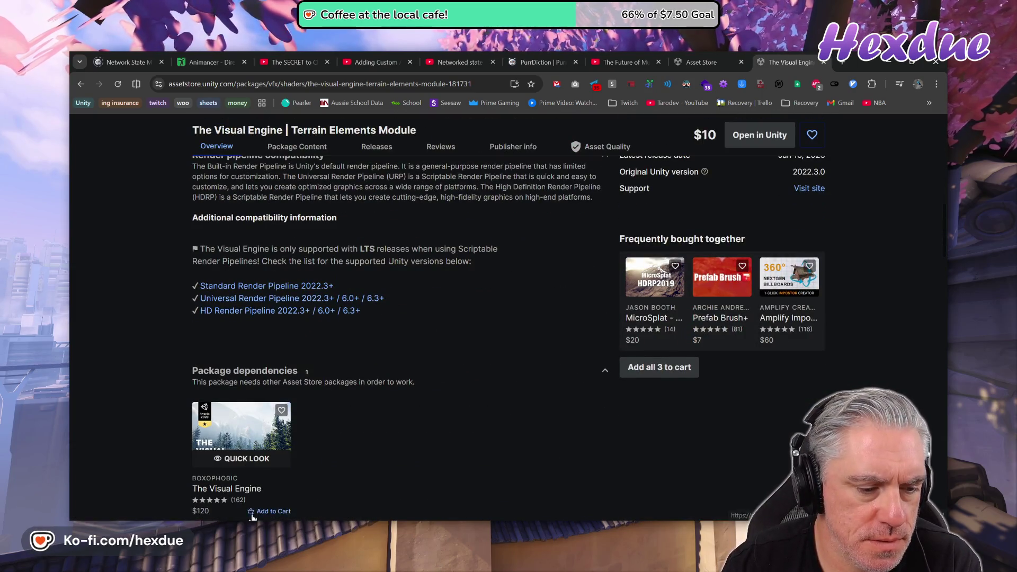
scroll(241, 494, up, 10)
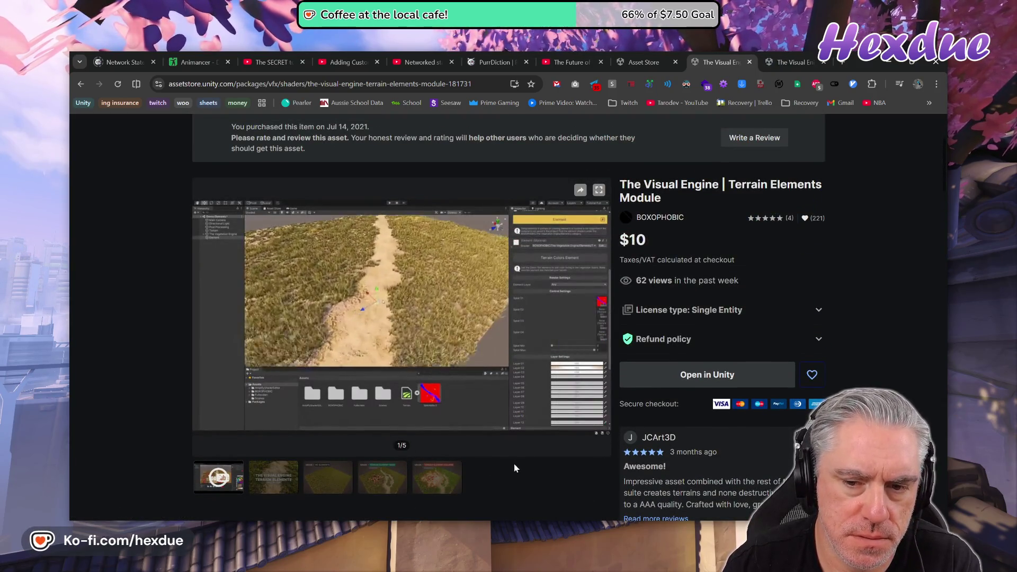
click(785, 56)
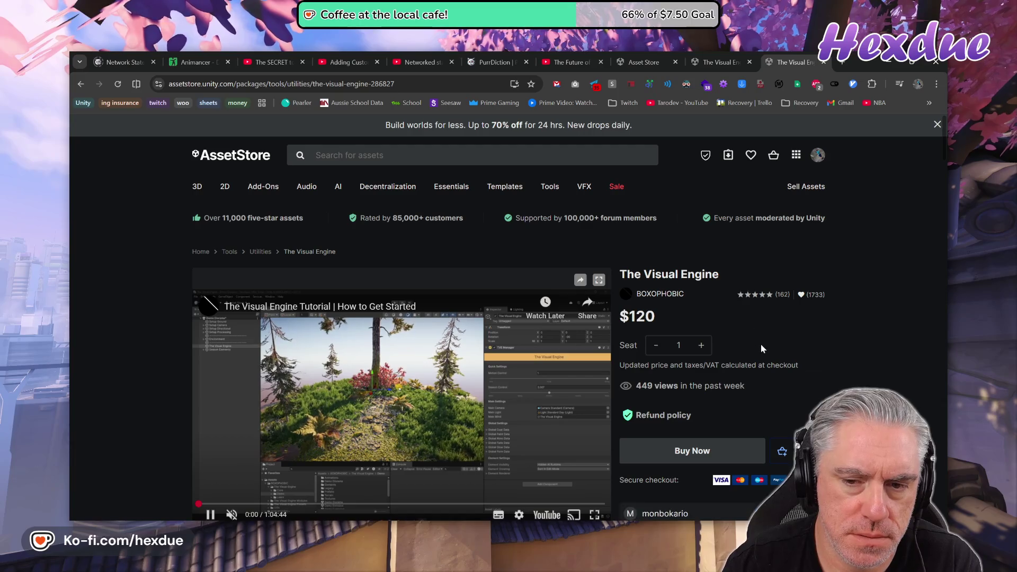
- Look back over the Terrain Elements Module page, then close its tab
scroll(762, 350, down, 3)
scroll(762, 354, up, 1)
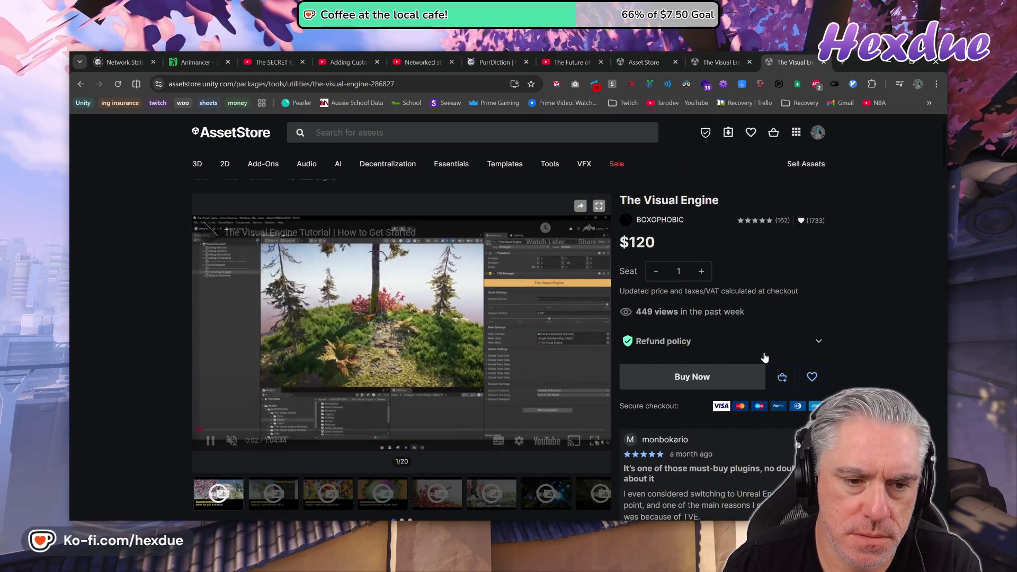
click(720, 62)
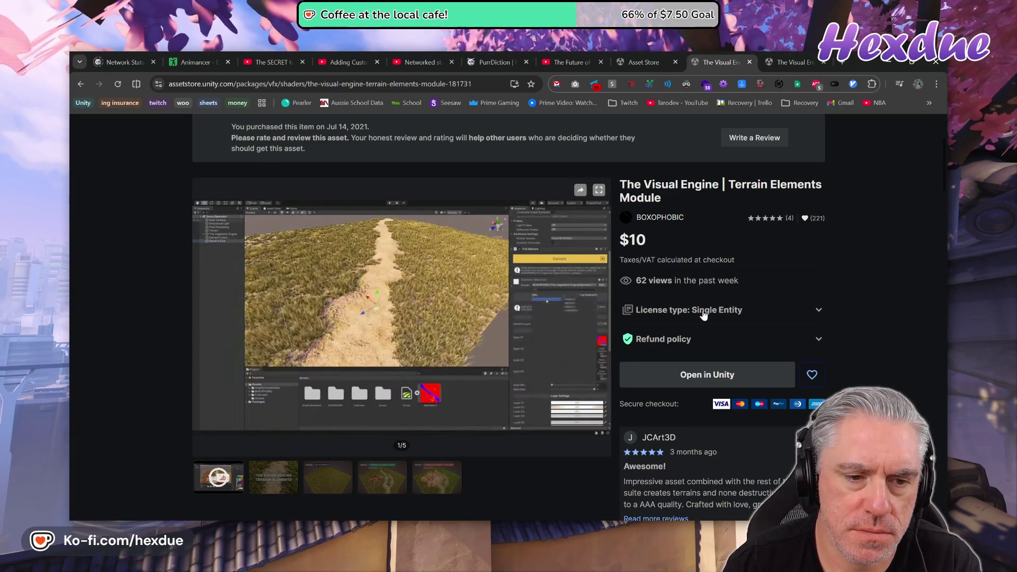
scroll(704, 315, up, 1)
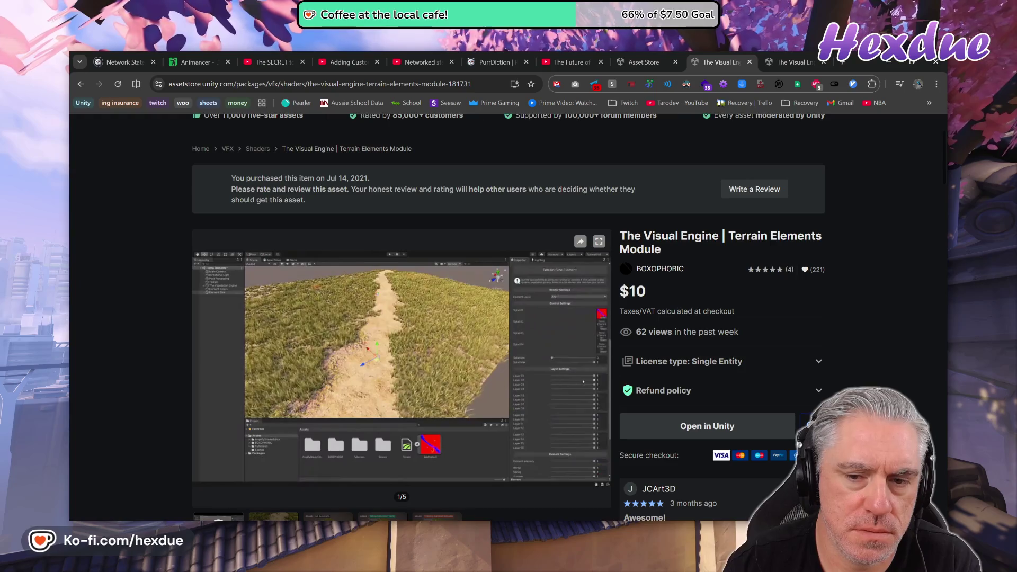
scroll(704, 318, down, 3)
scroll(702, 315, down, 3)
scroll(702, 315, down, 2)
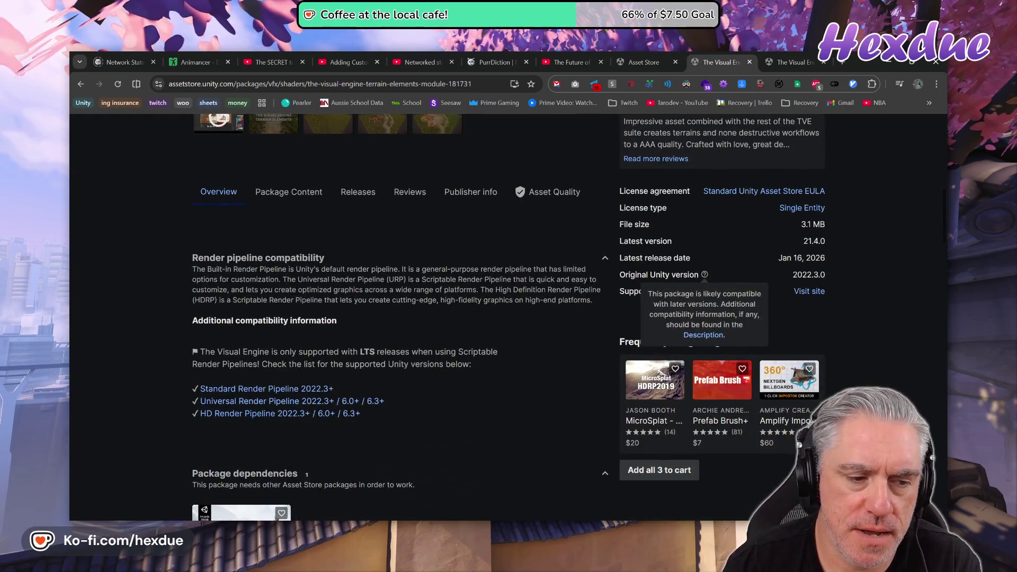
scroll(548, 356, down, 3)
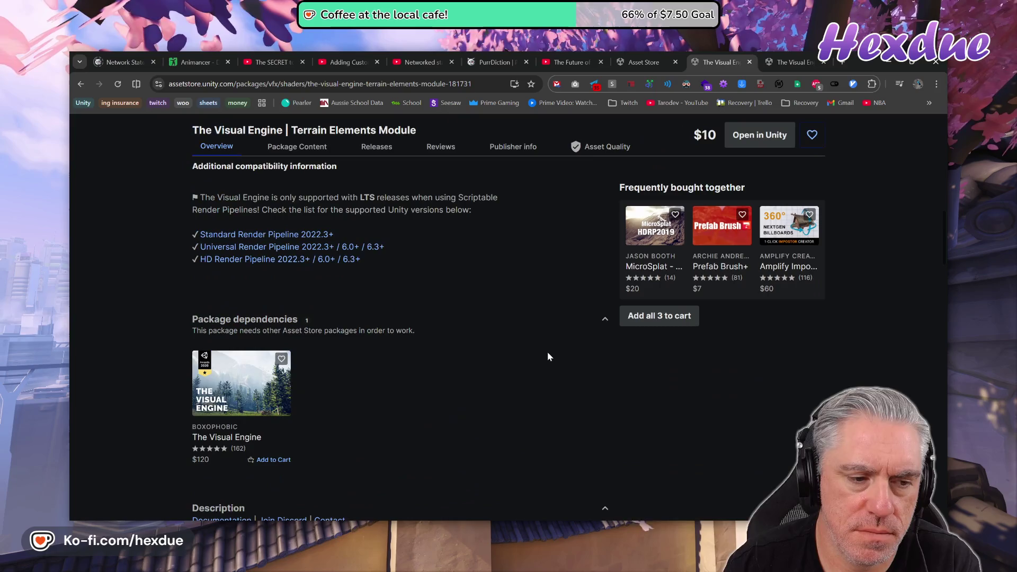
scroll(548, 357, up, 8)
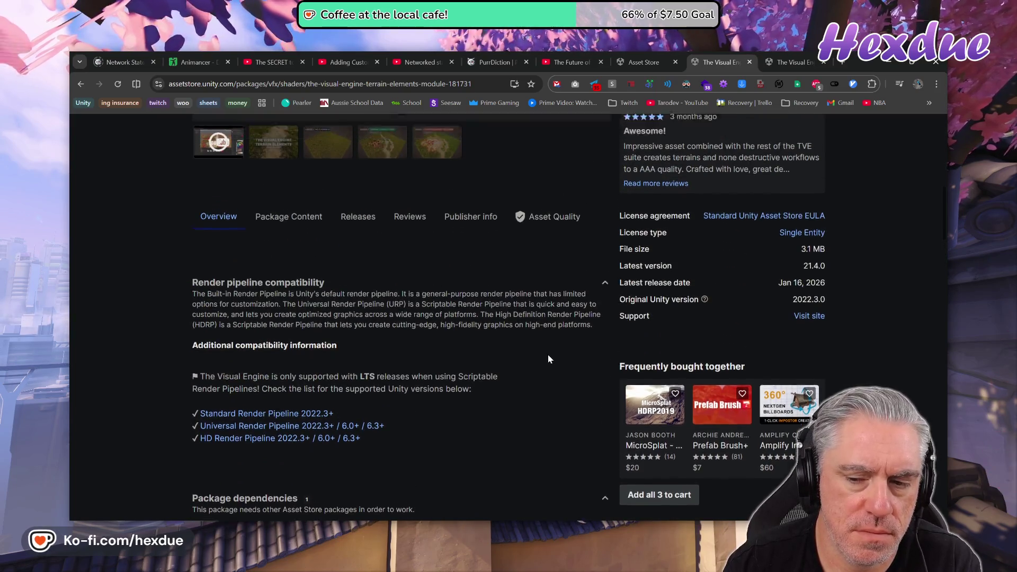
scroll(546, 360, up, 3)
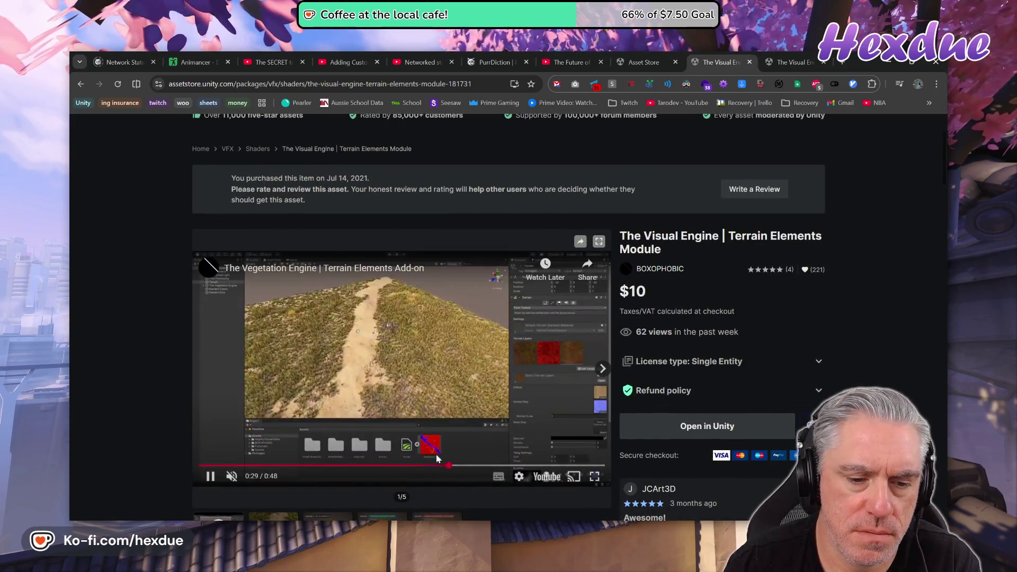
click(749, 63)
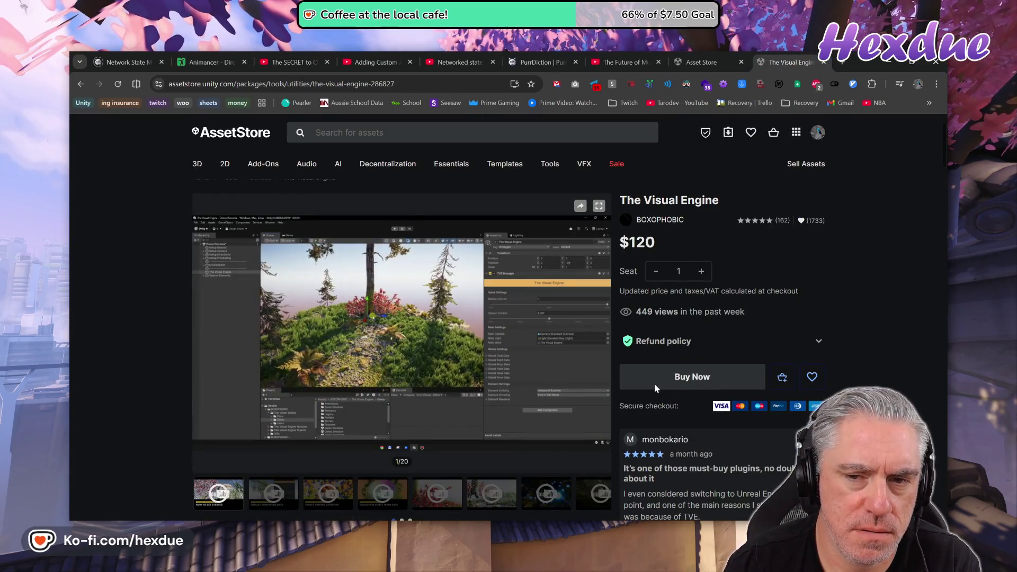
- Add The Visual Engine to the Saved For Later list
scroll(542, 392, down, 2)
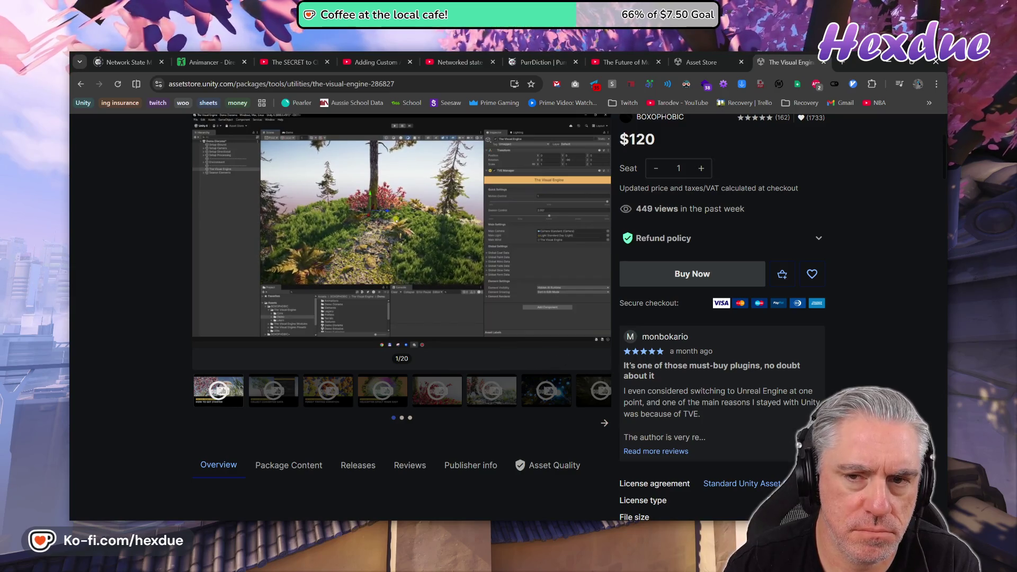
click(815, 278)
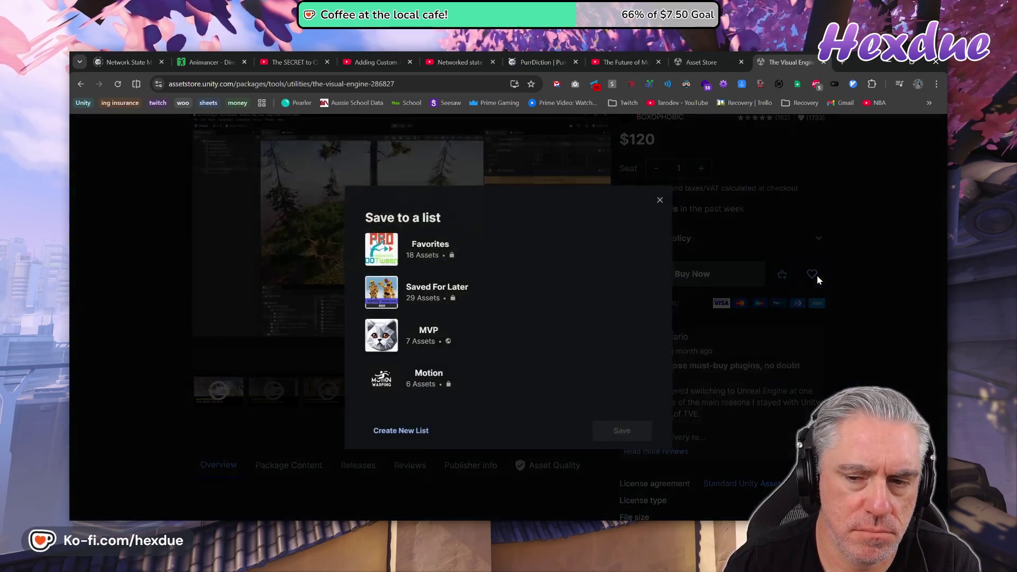
click(450, 291)
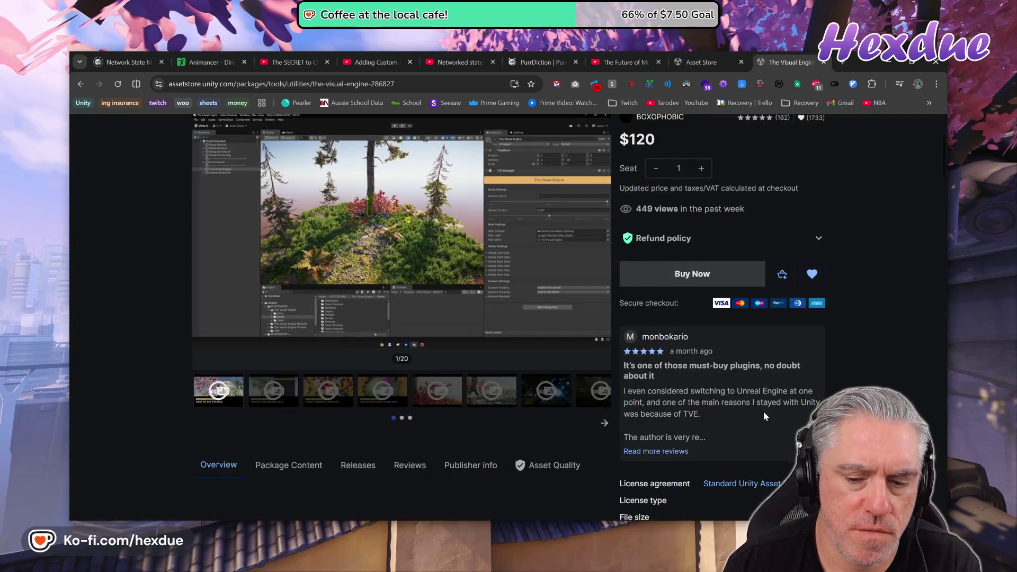
- Find 'fog' on The Visual Engine page, close the find bar, and start a new store search
scroll(761, 411, down, 8)
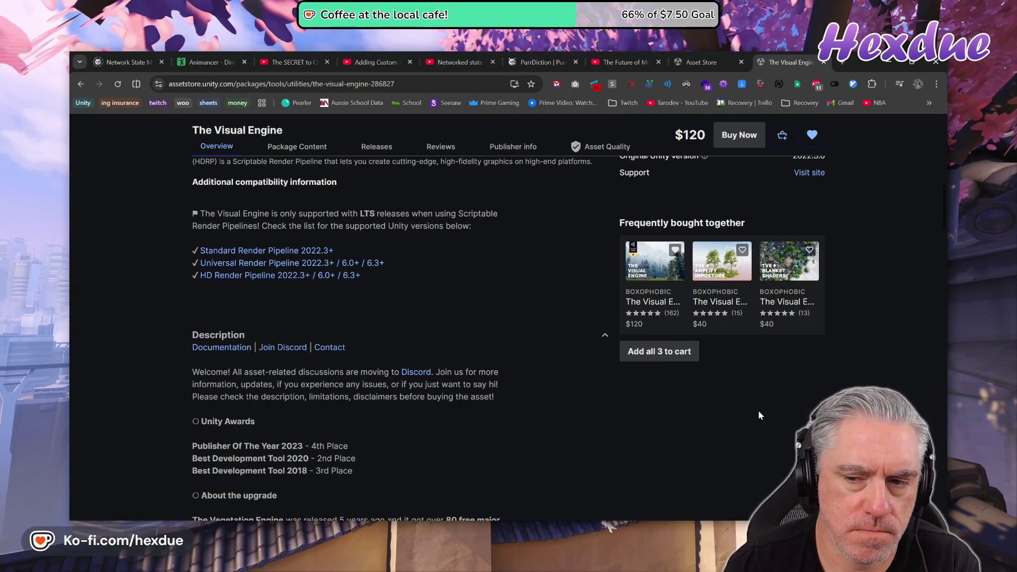
scroll(416, 346, down, 9)
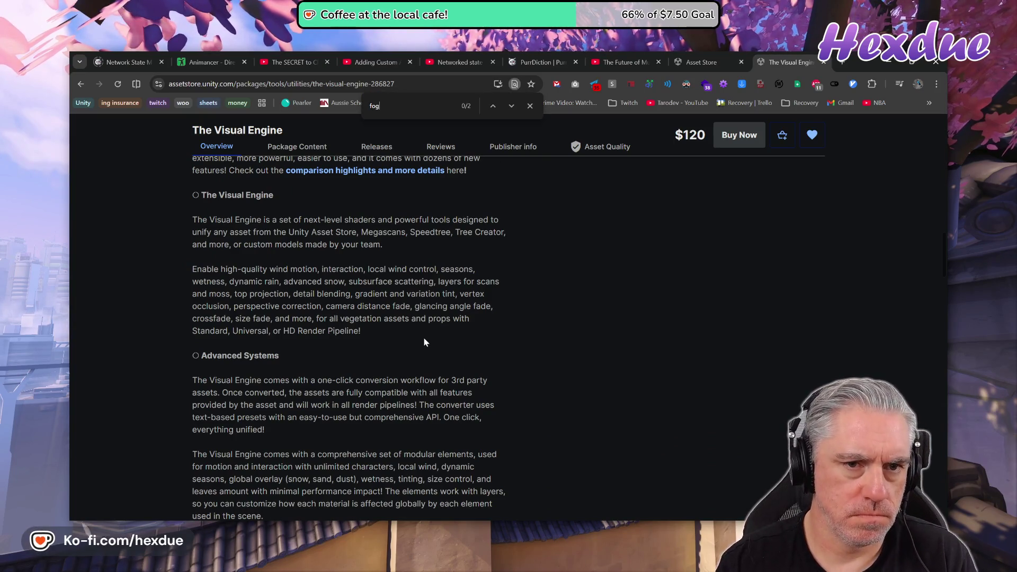
text(og)
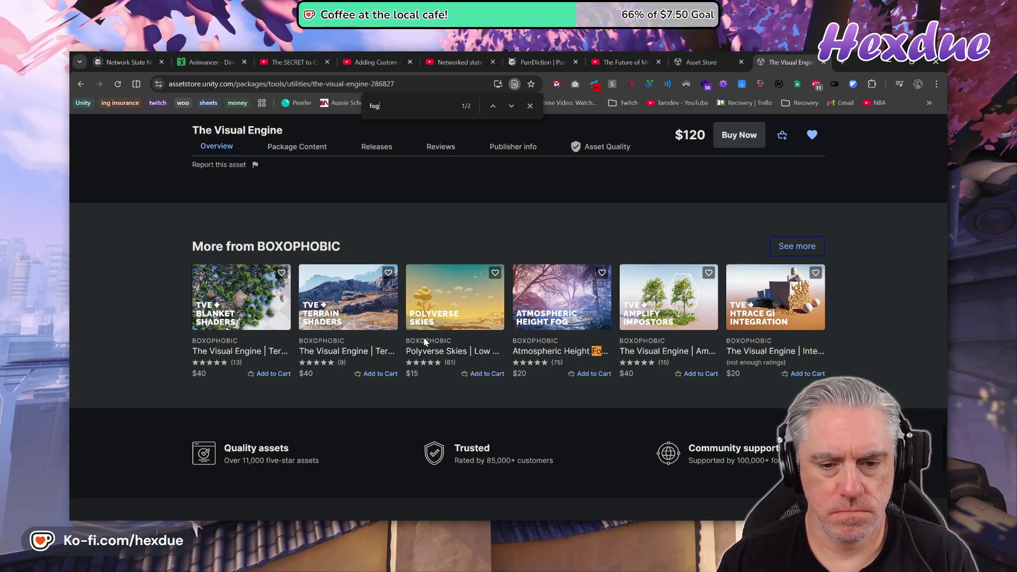
scroll(566, 316, up, 15)
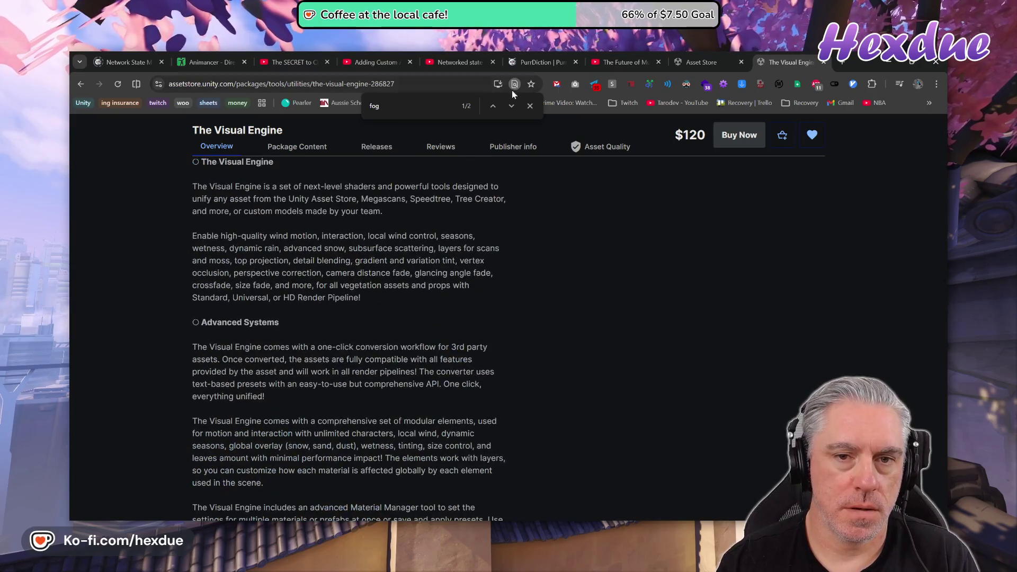
click(530, 106)
scroll(632, 324, up, 5)
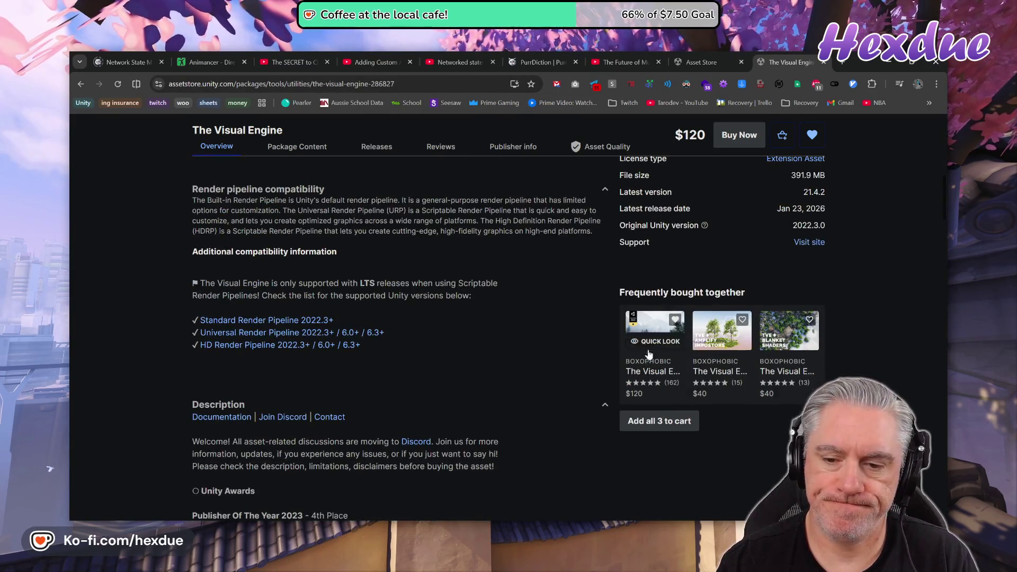
click(671, 347)
click(337, 155)
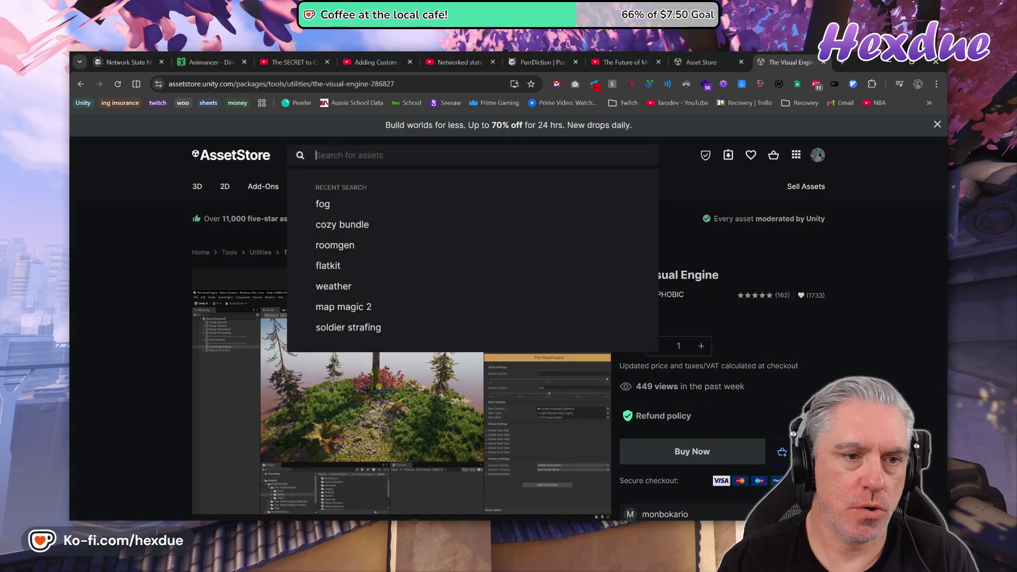
- Search the store for 'fog of war', scroll through the results, then go to My Assets
text(fog of war)
key(Return)
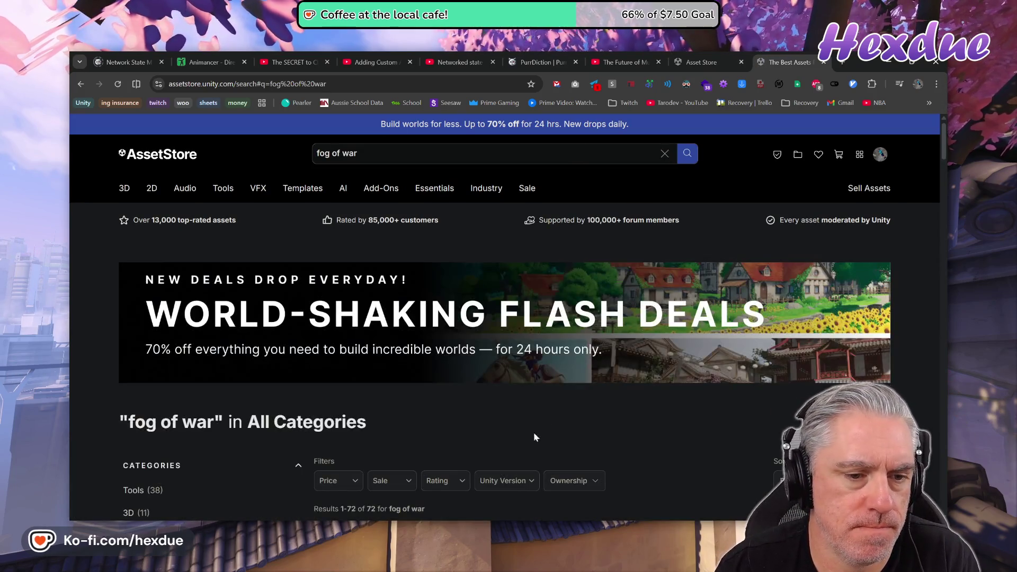
scroll(501, 469, down, 3)
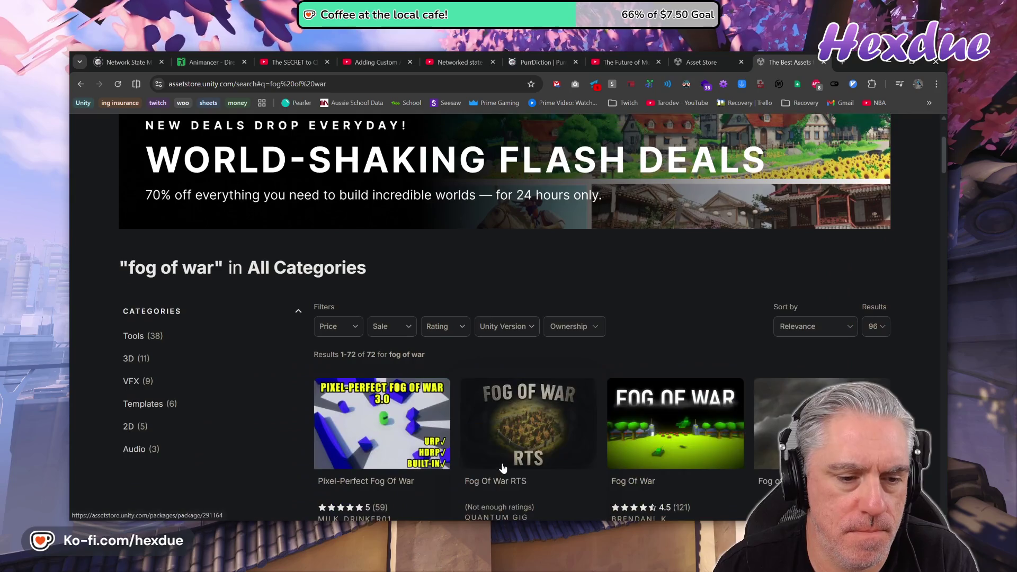
scroll(503, 464, down, 2)
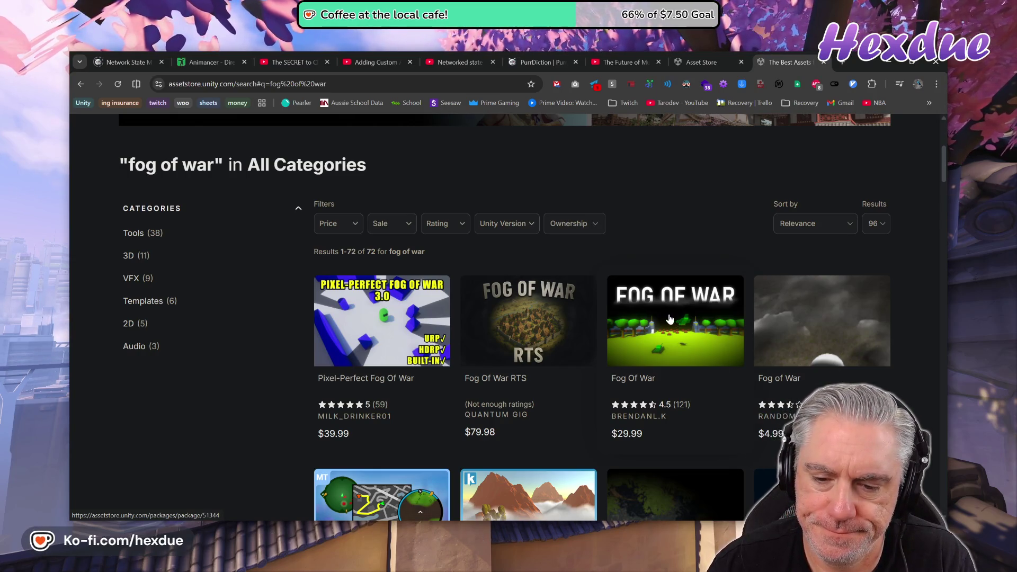
scroll(674, 292, down, 4)
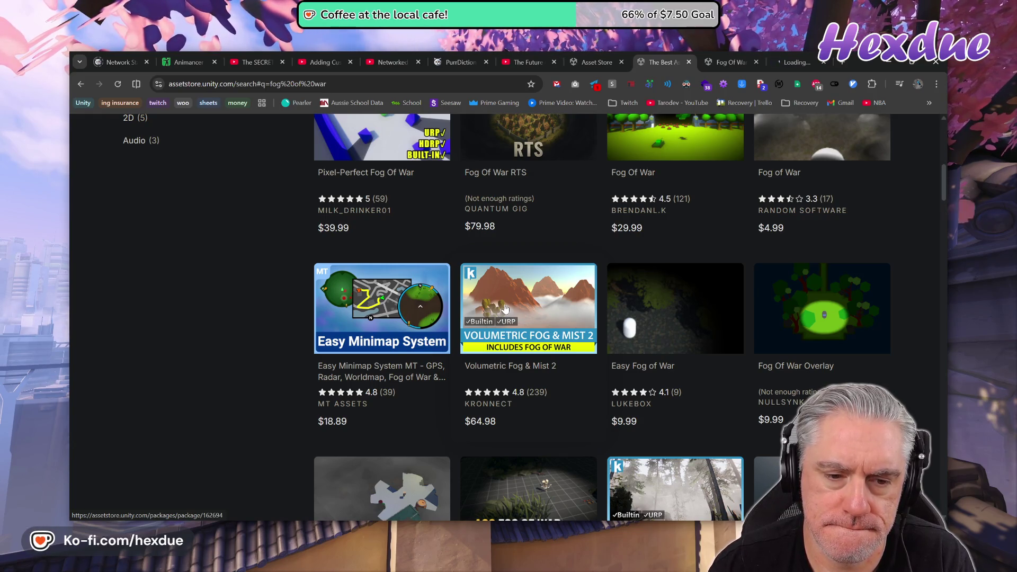
scroll(505, 309, down, 2)
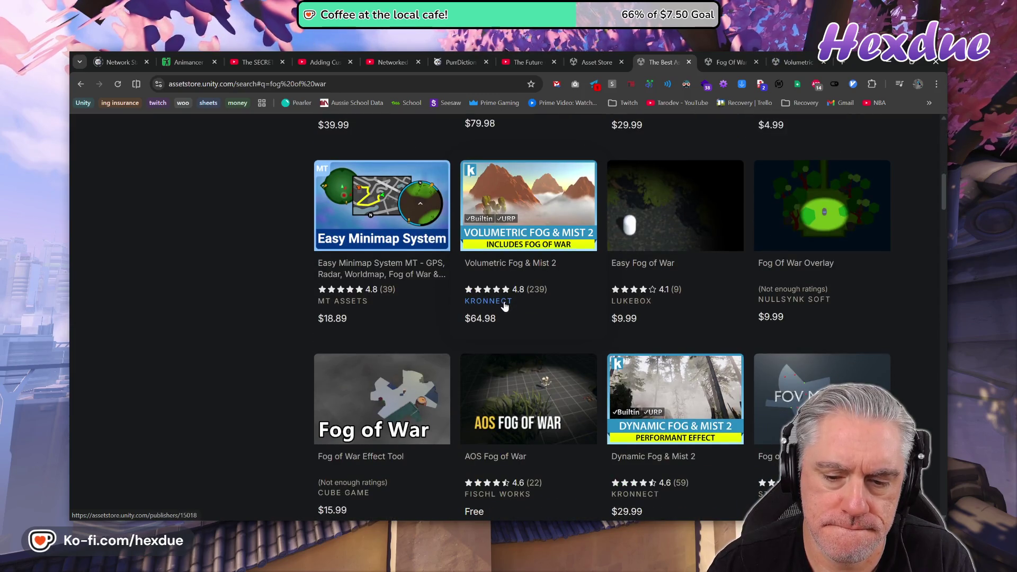
scroll(504, 306, down, 2)
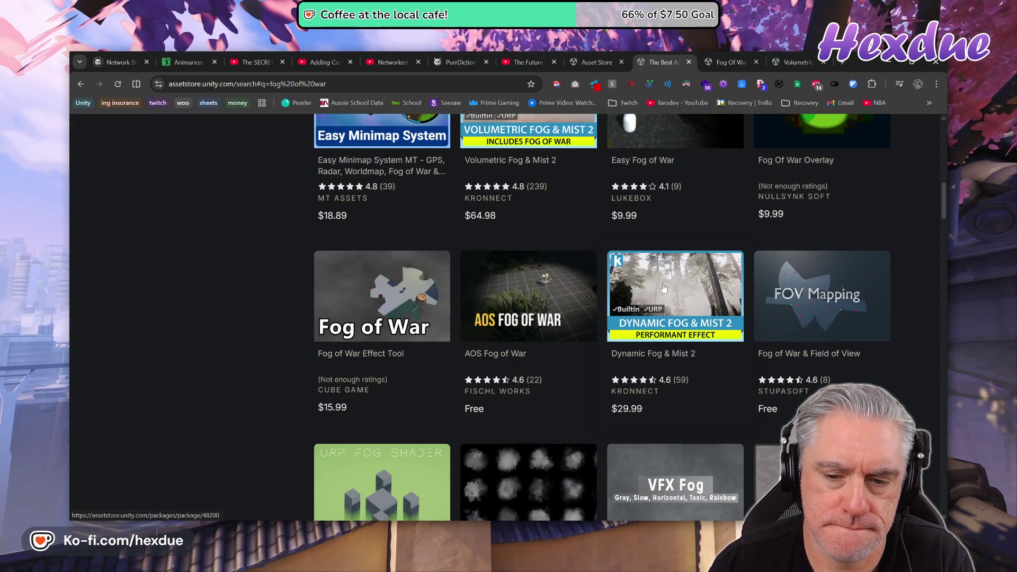
scroll(746, 376, up, 2)
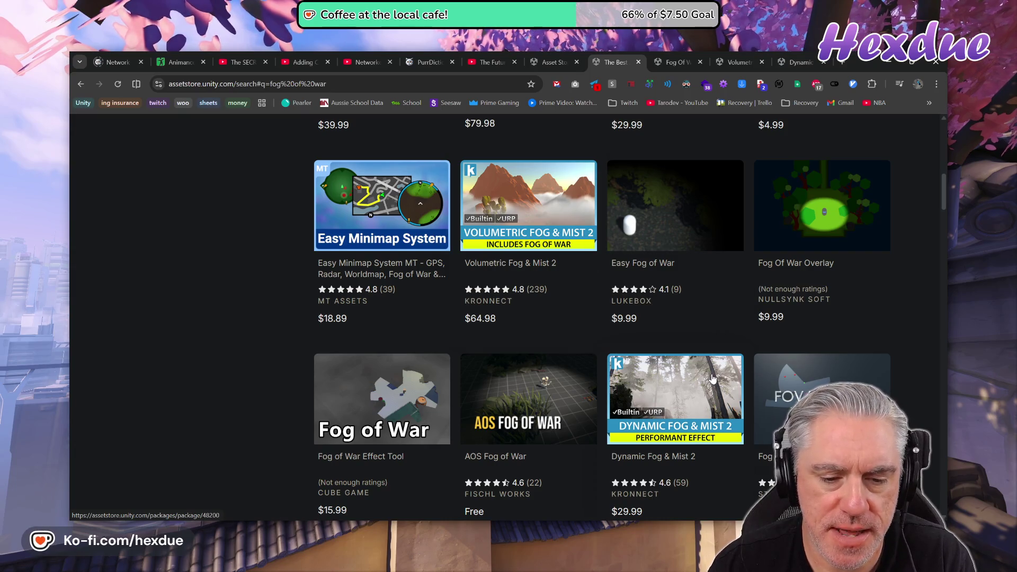
scroll(713, 378, down, 2)
scroll(704, 372, down, 2)
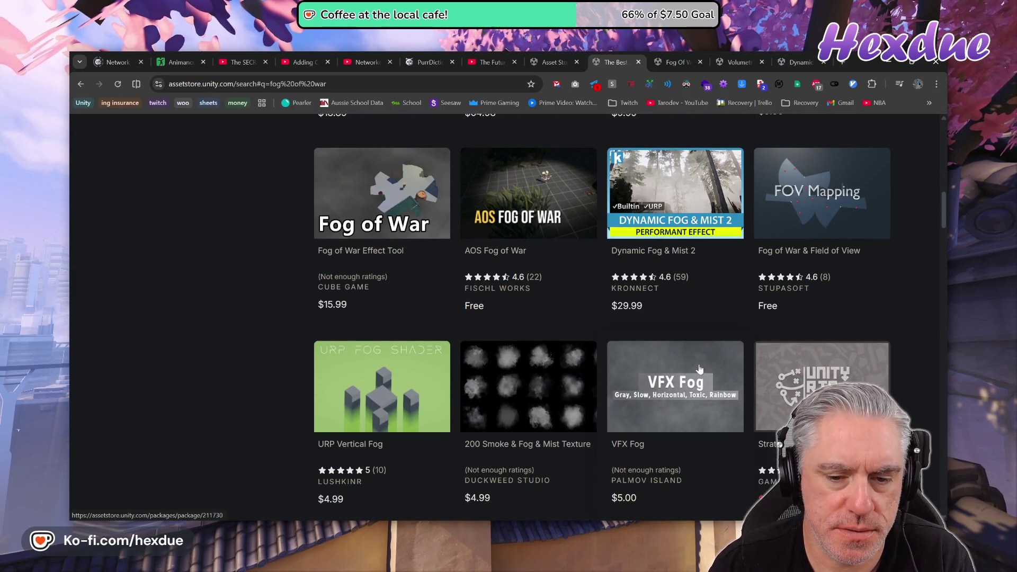
scroll(698, 369, down, 2)
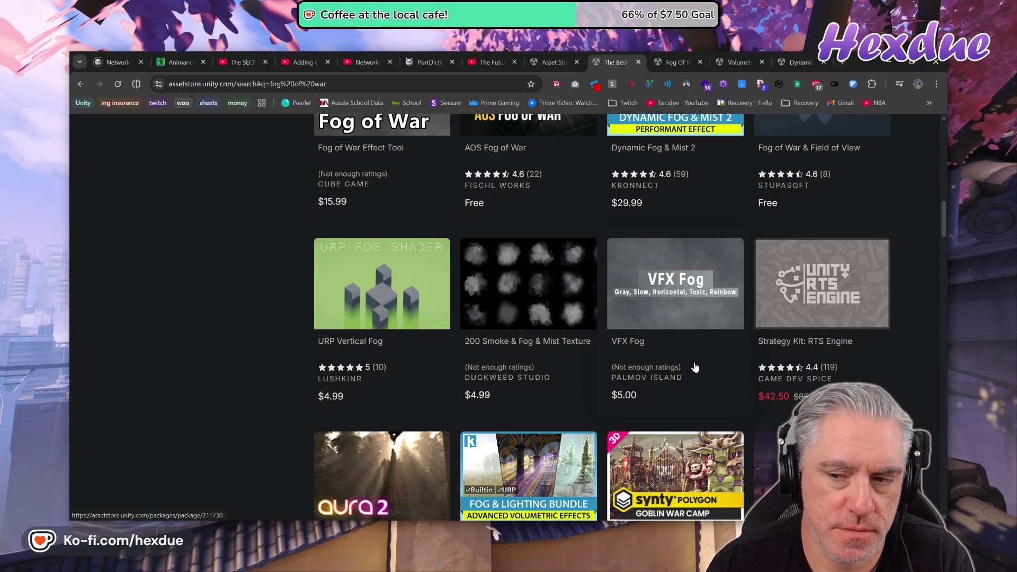
scroll(695, 365, down, 2)
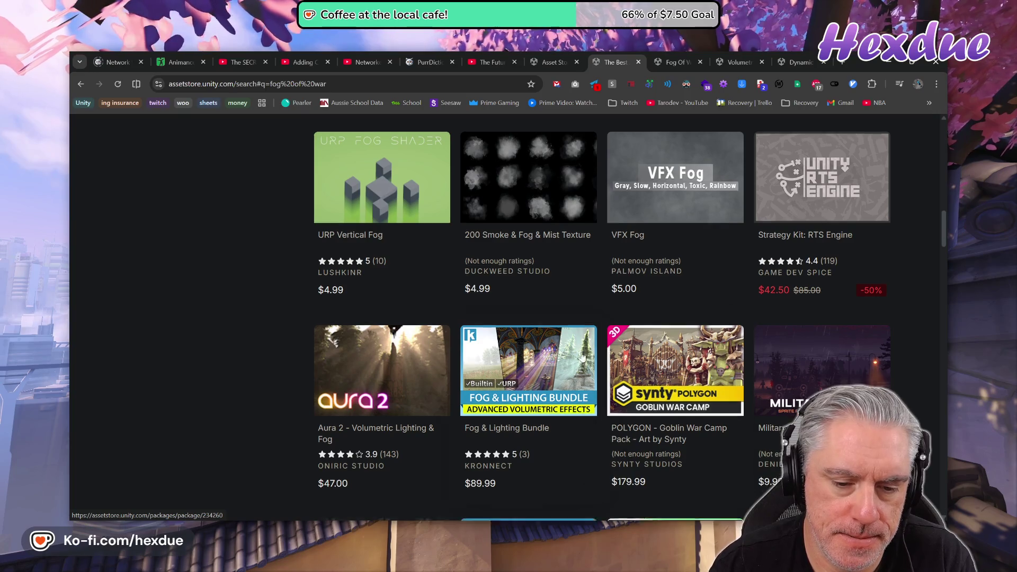
scroll(551, 360, down, 1)
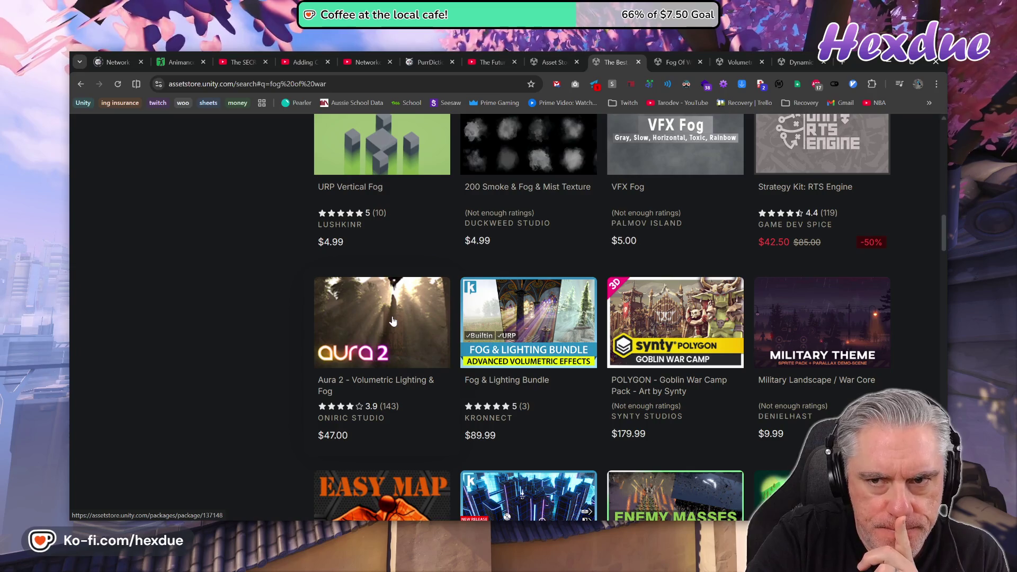
click(512, 69)
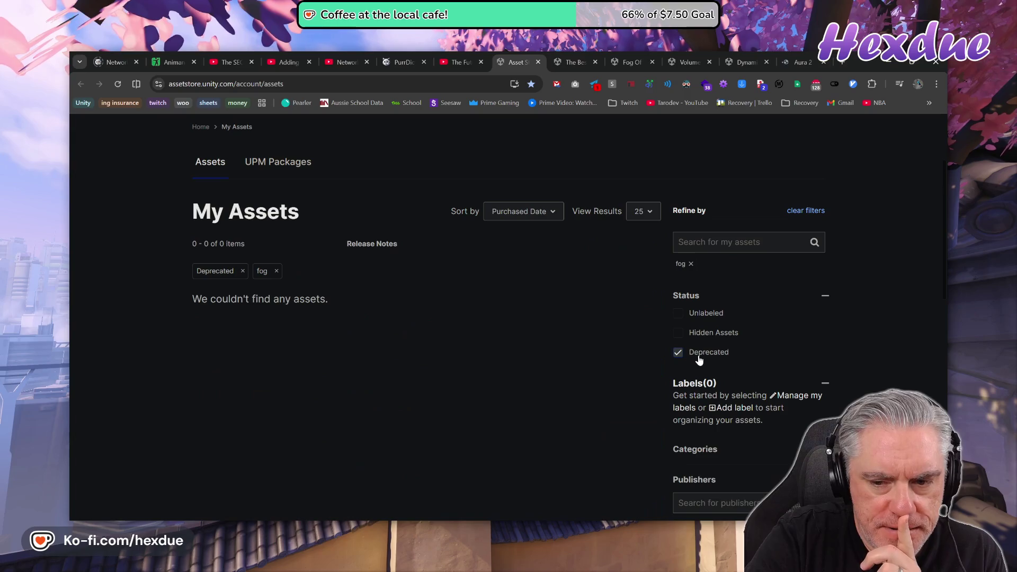
- Clear the existing filter, re-filter My Assets by the recent 'fog' search, and scroll the list
click(276, 271)
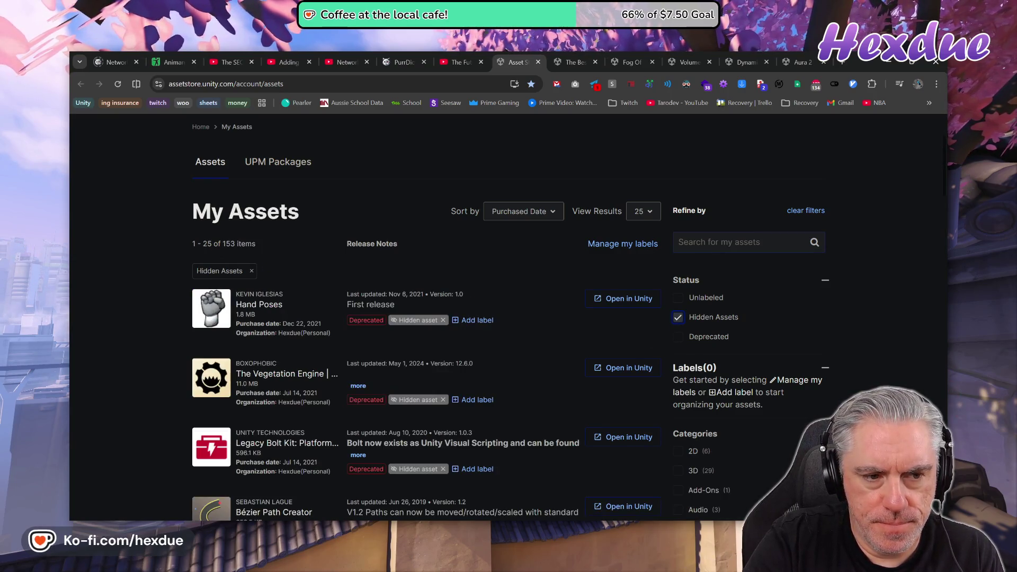
click(679, 242)
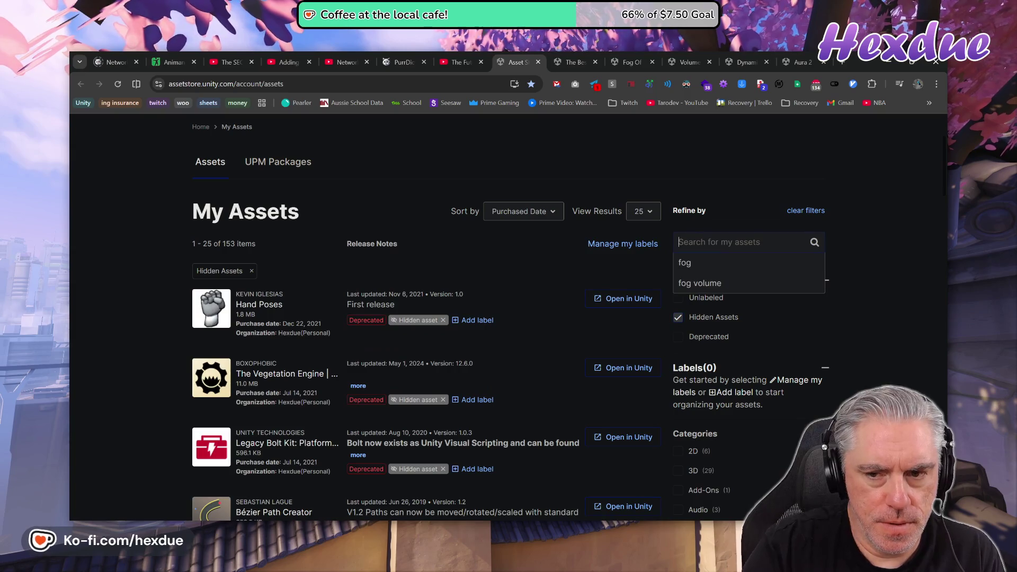
click(720, 262)
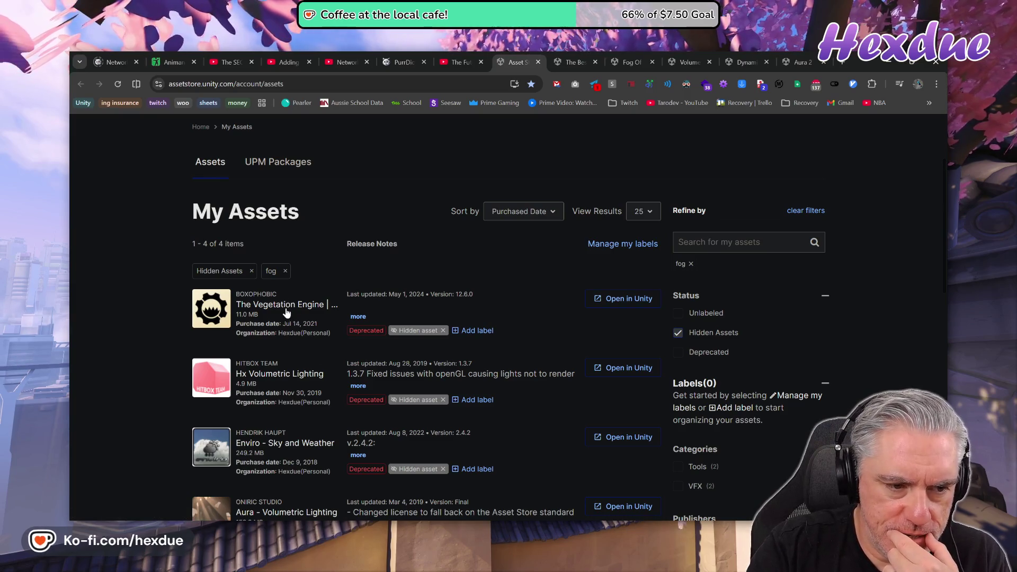
scroll(284, 317, down, 2)
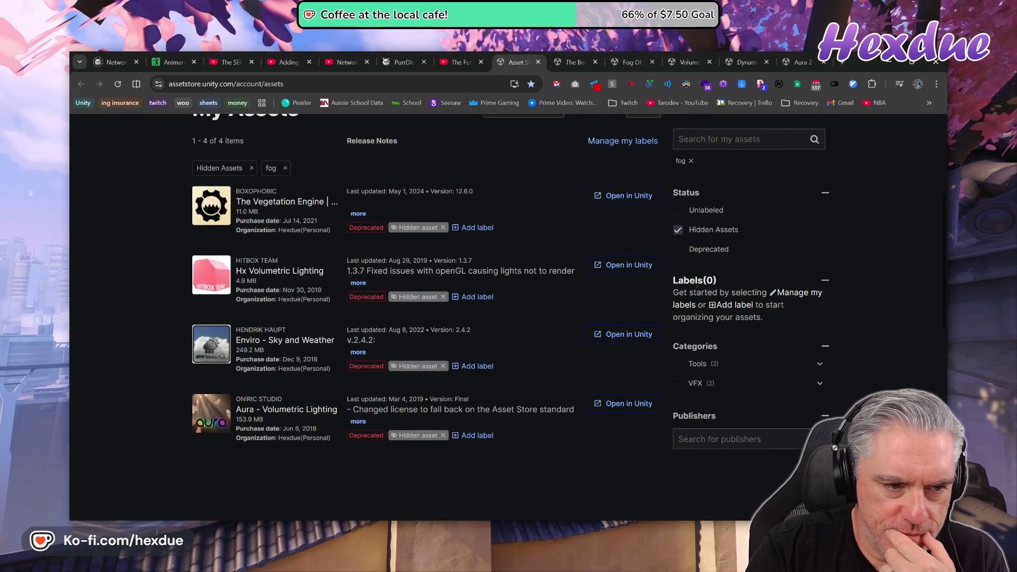
- Open Aura - Volumetric Lighting's full store page in a new tab and view it
click(293, 411)
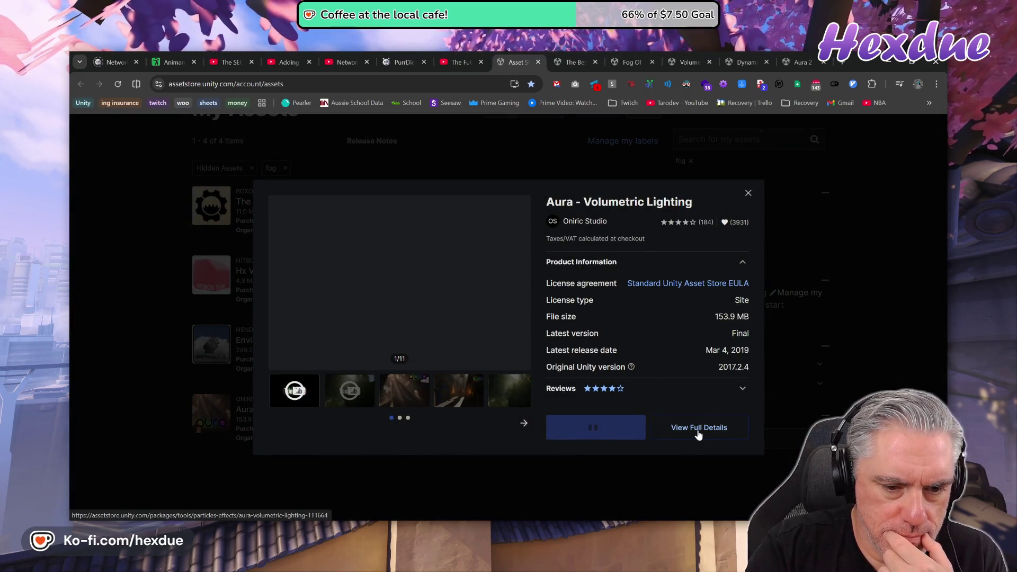
middle_click(691, 432)
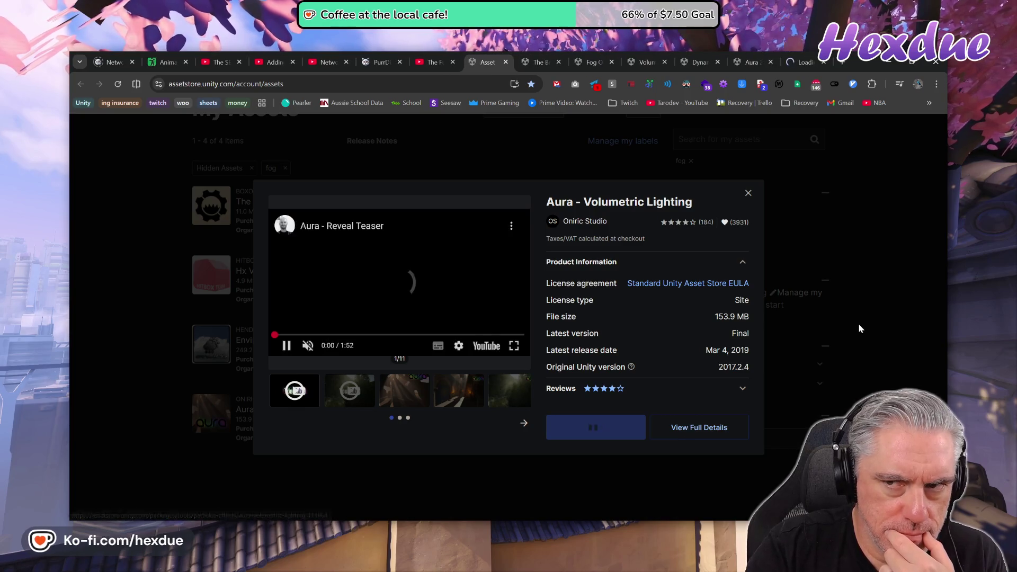
click(801, 54)
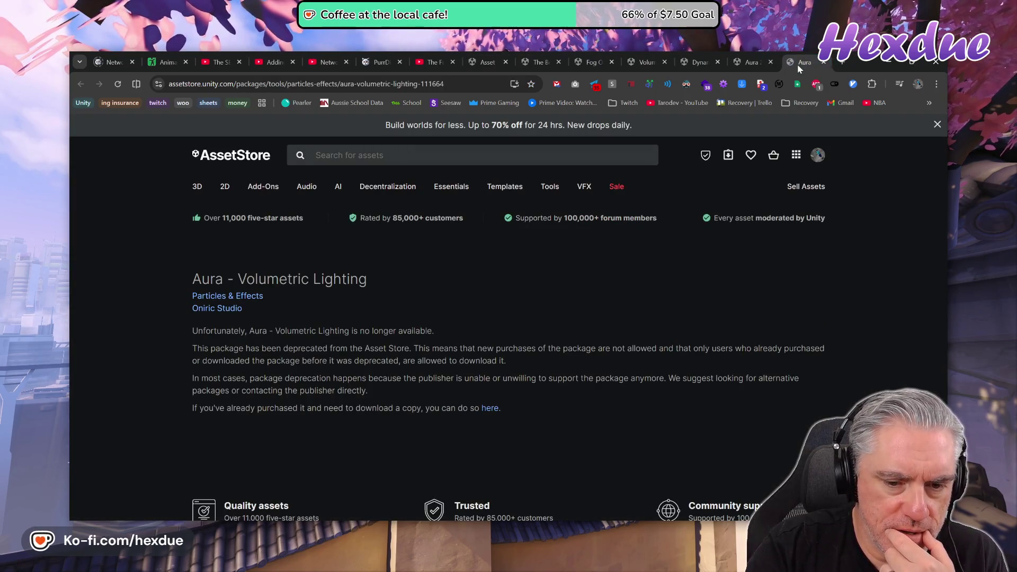
ctrl+click(644, 62)
ctrl+click(611, 56)
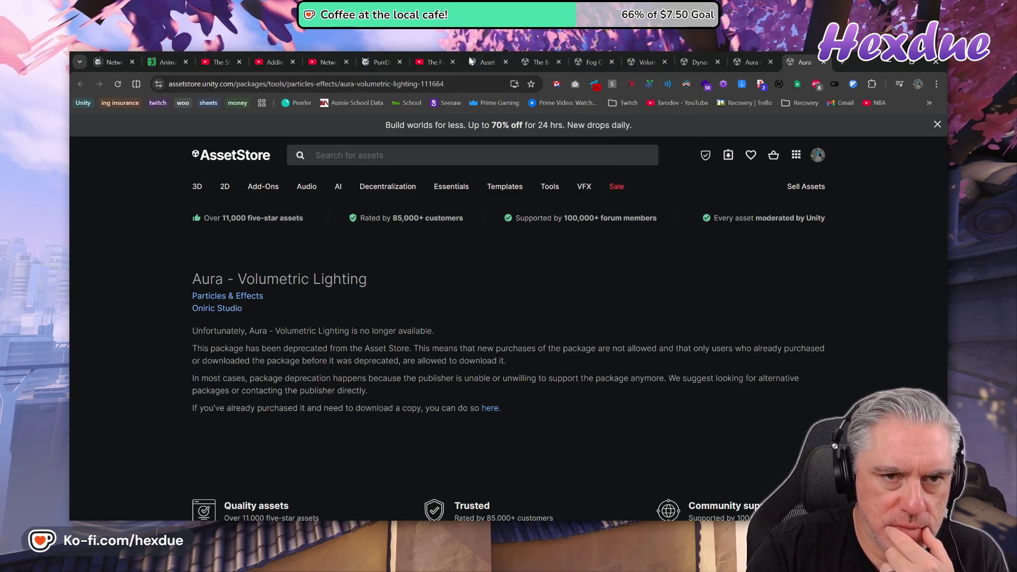
- Skip ahead in Aura's teaser, then close the My Assets tab and another leftover tab
click(490, 61)
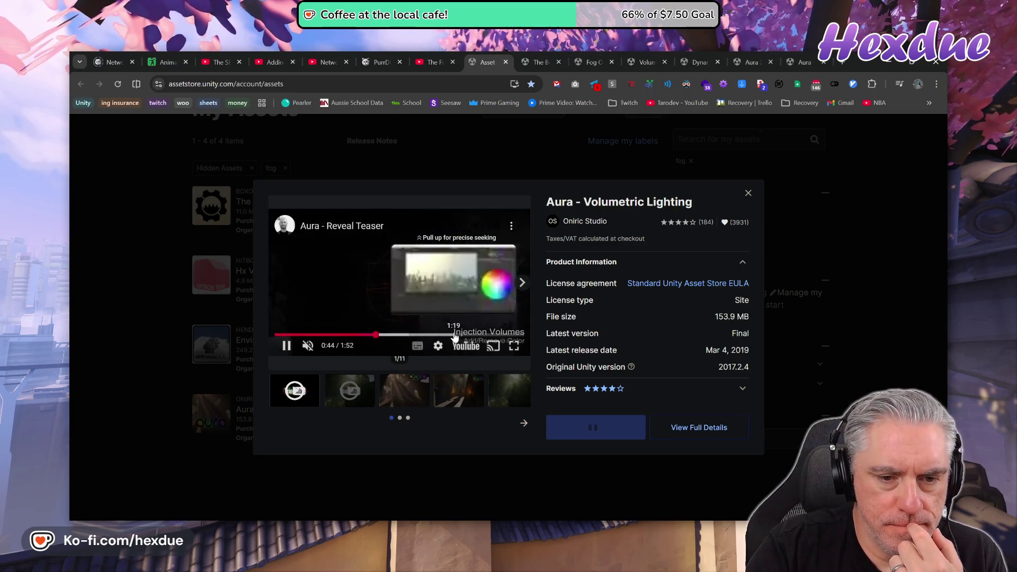
click(455, 335)
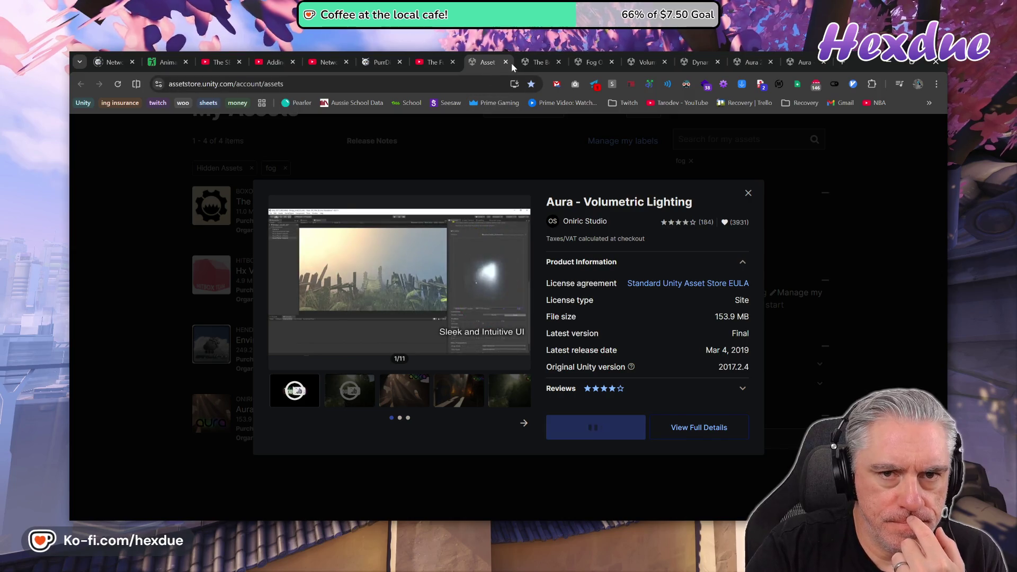
click(505, 62)
click(507, 63)
scroll(599, 367, down, 2)
- Browse Fog Of War gallery images: Line of Sight, Different Fog Styles, multiple teams, 100s of units
click(289, 468)
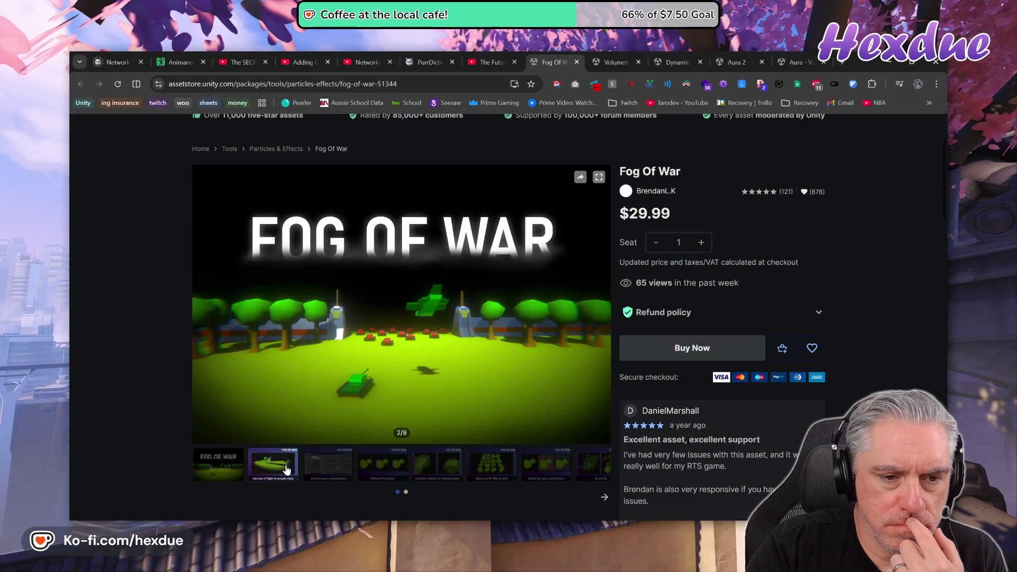
click(322, 476)
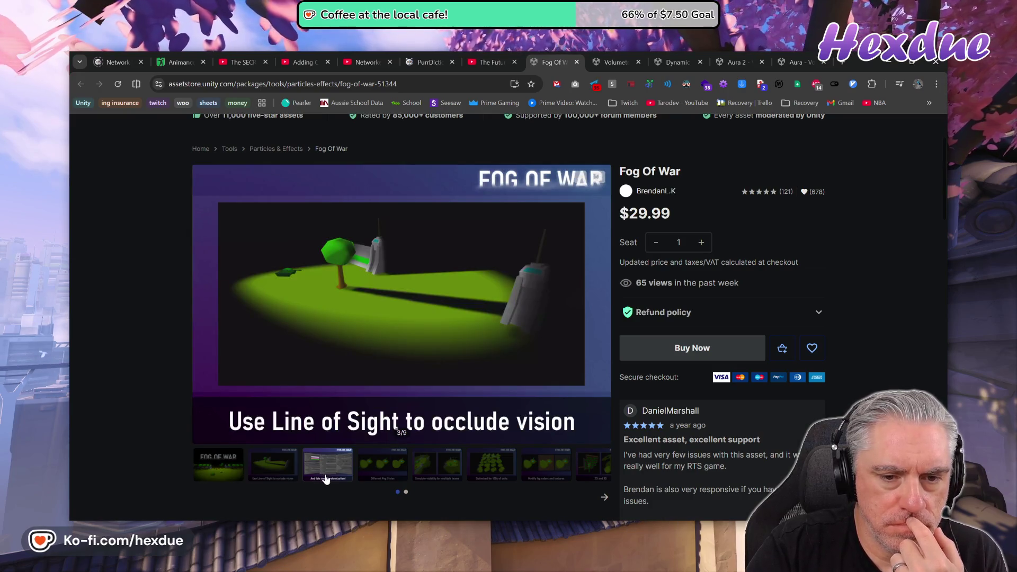
click(370, 471)
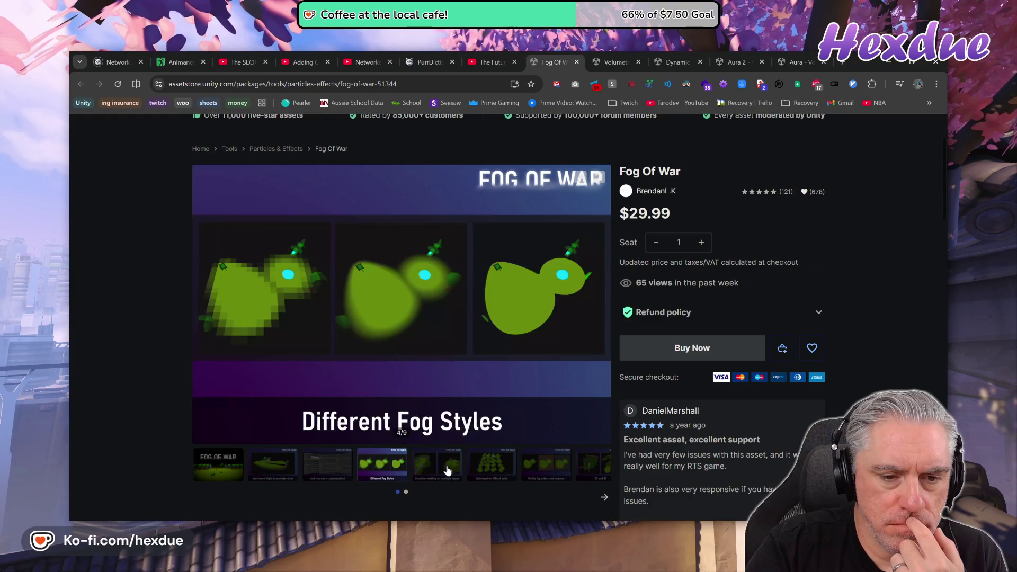
click(447, 471)
click(495, 473)
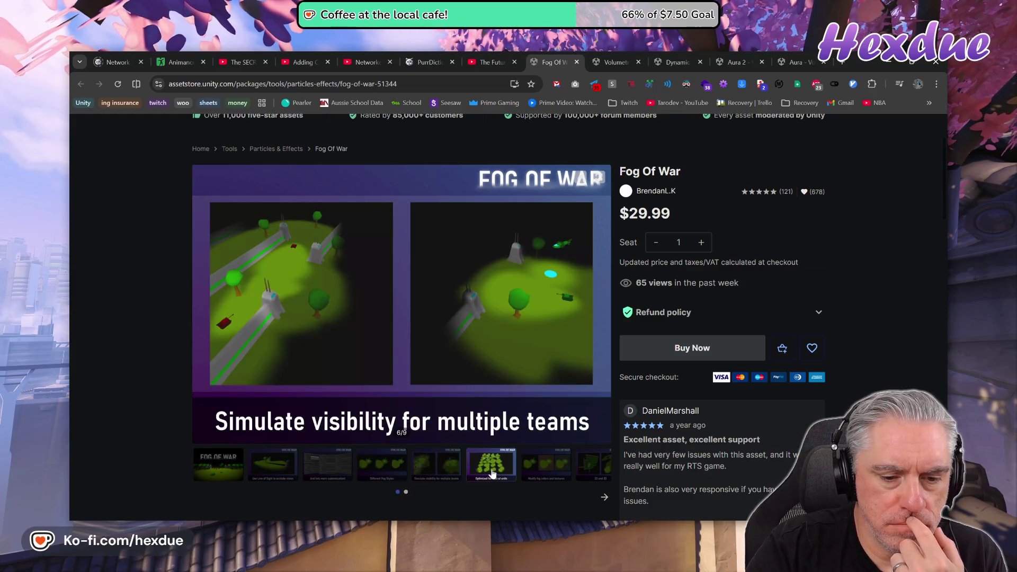
click(439, 465)
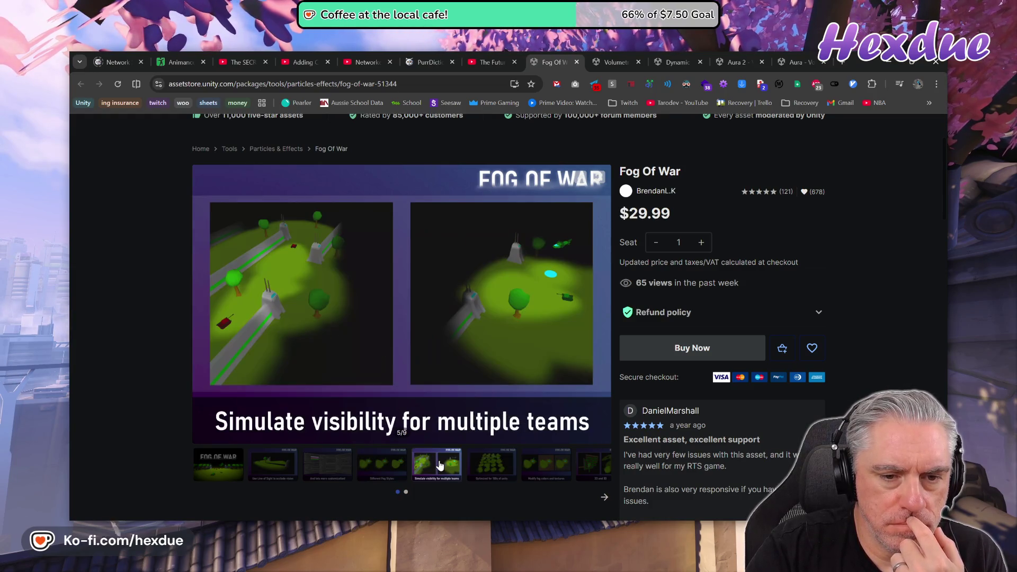
click(379, 468)
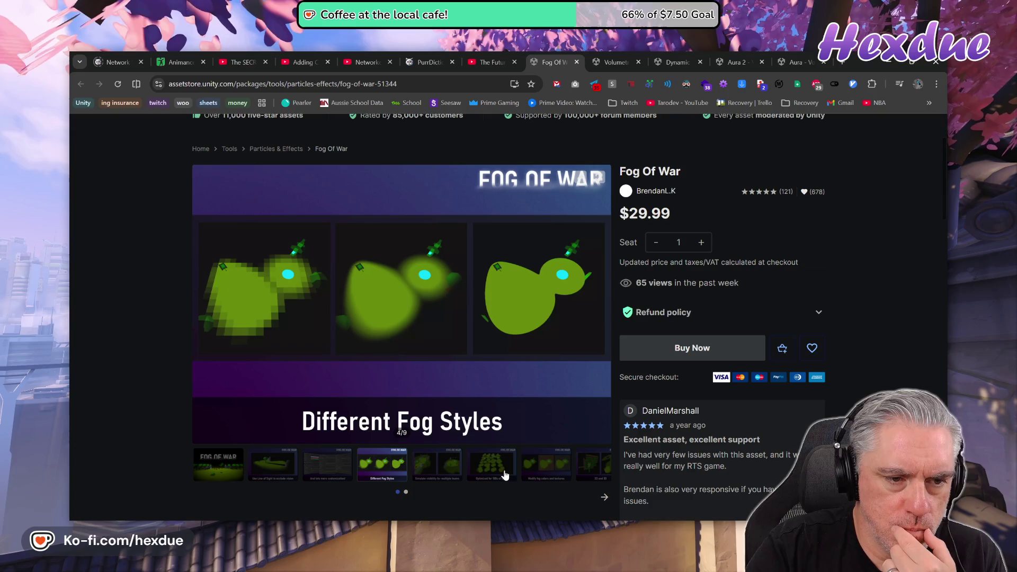
- View the fog colors, 2D and 3D, and unit visibility shapes images, then close the Fog Of War tab
click(557, 466)
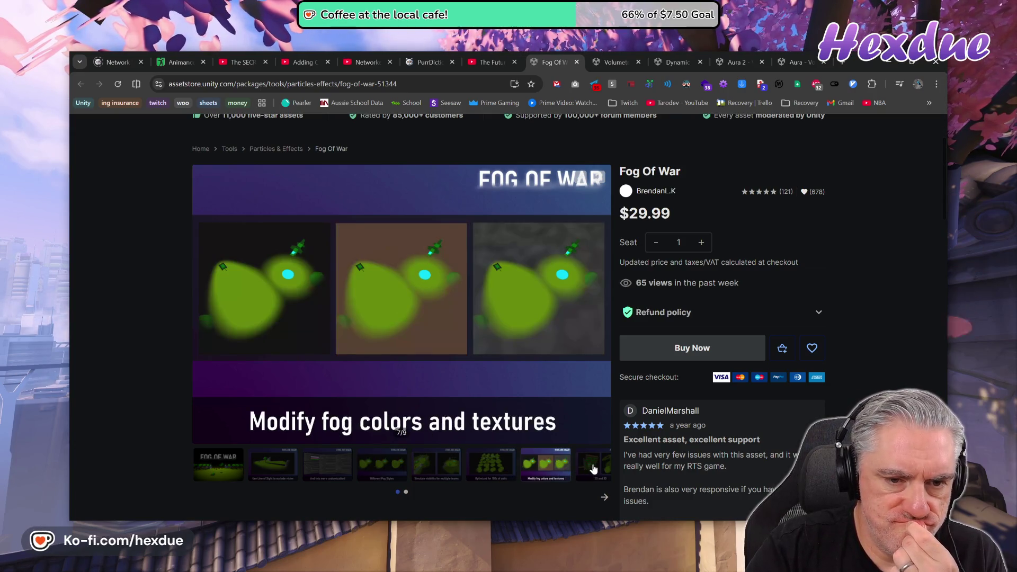
click(594, 468)
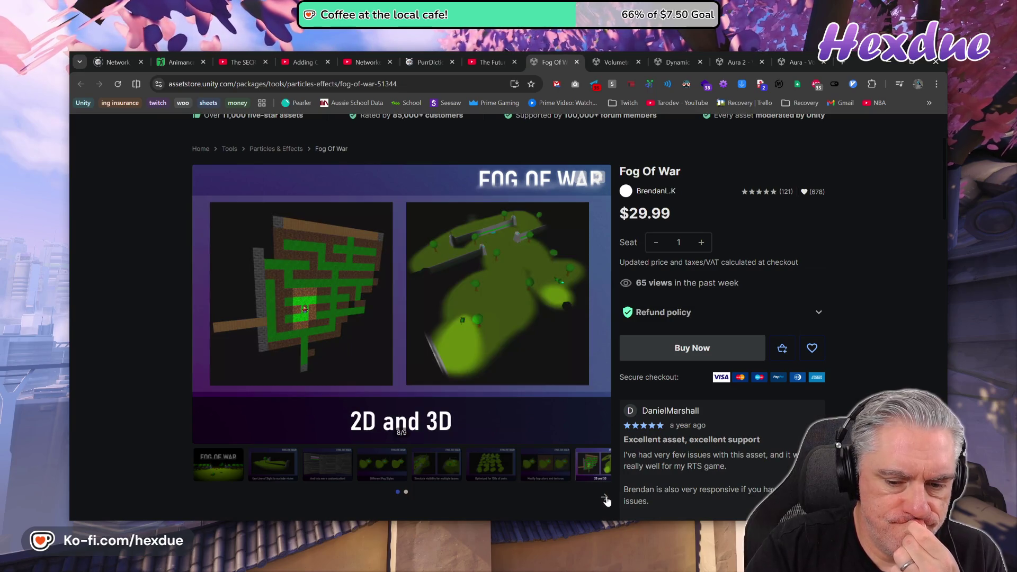
click(605, 500)
click(288, 465)
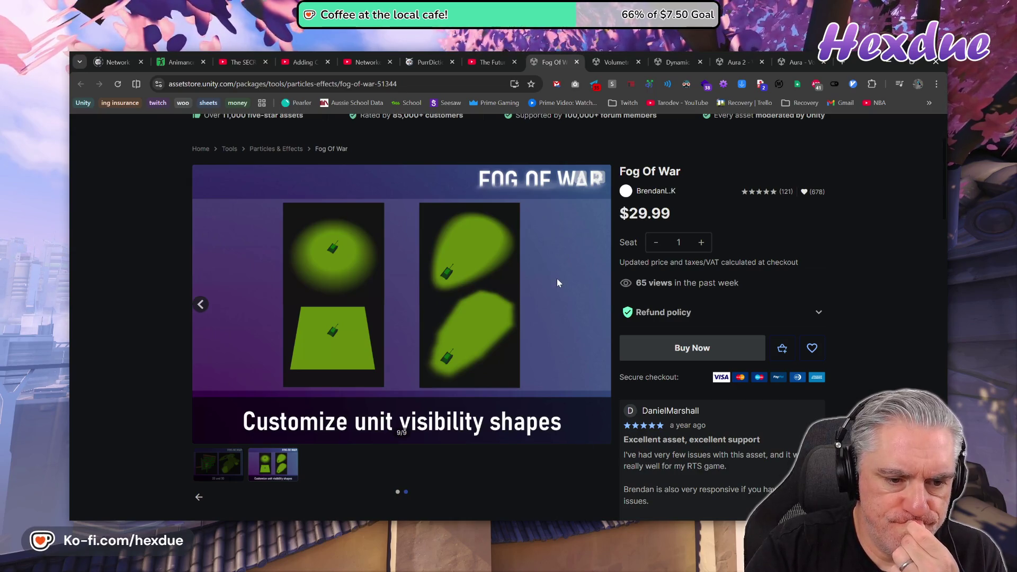
click(577, 63)
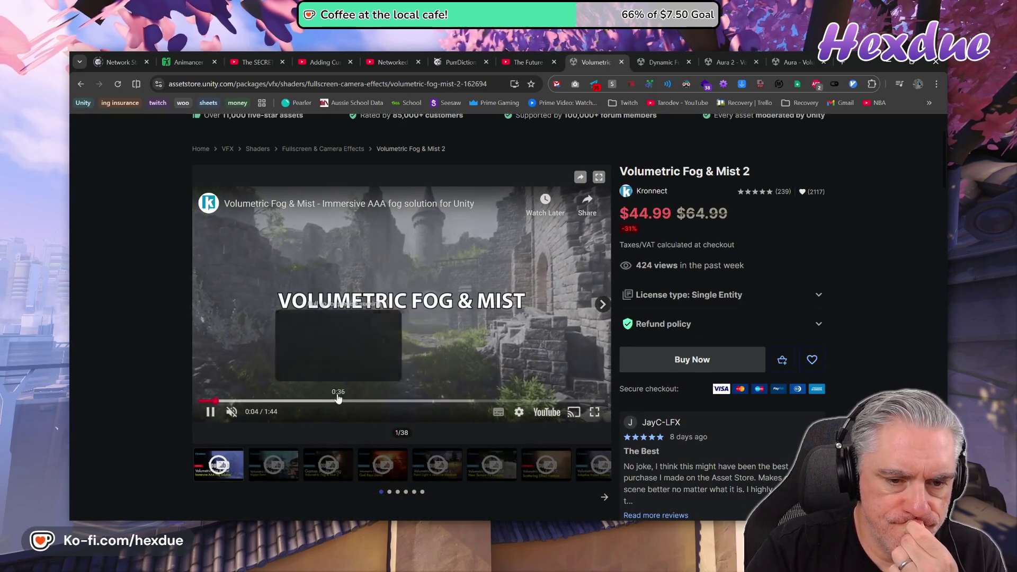
- Skim the Volumetric Fog & Mist 2 promo video to the sandstorm part, then close its tab
drag(310, 401, 345, 403)
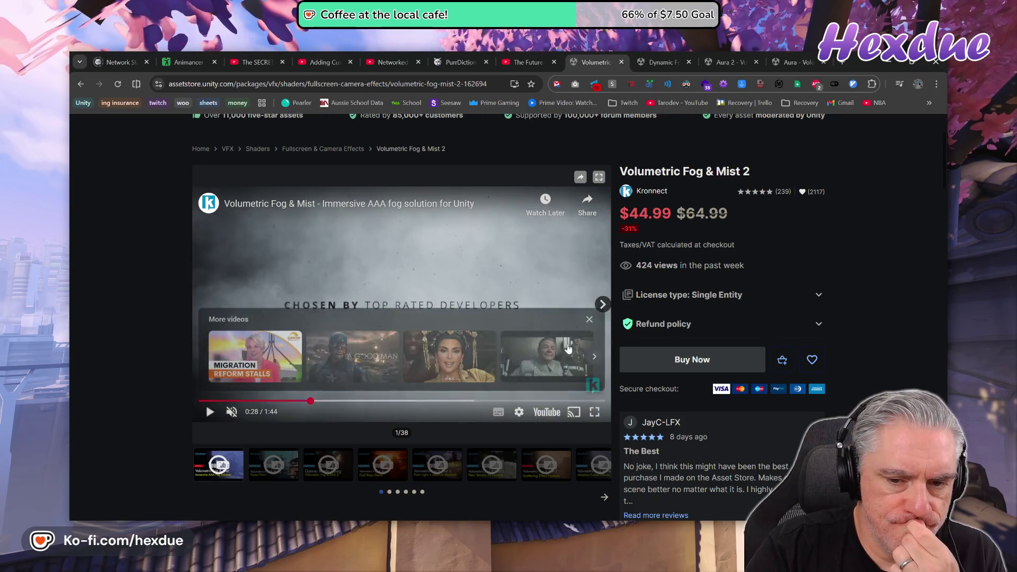
click(589, 318)
click(441, 359)
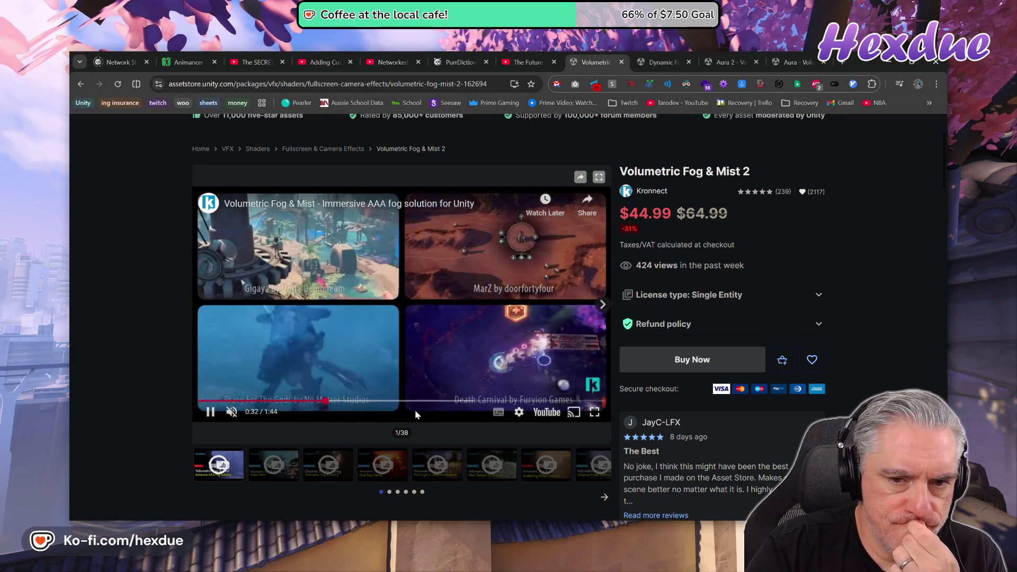
click(410, 401)
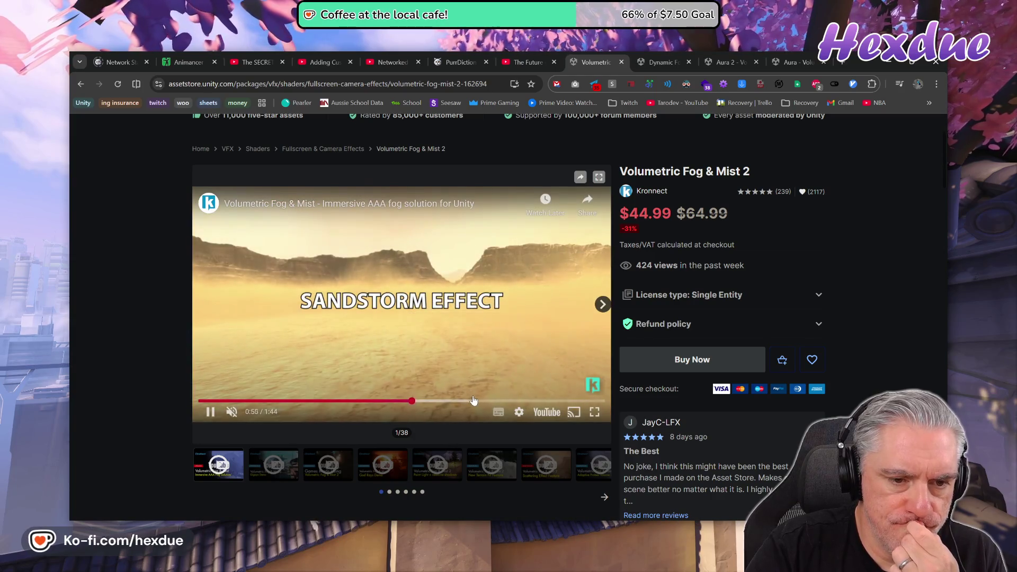
click(475, 400)
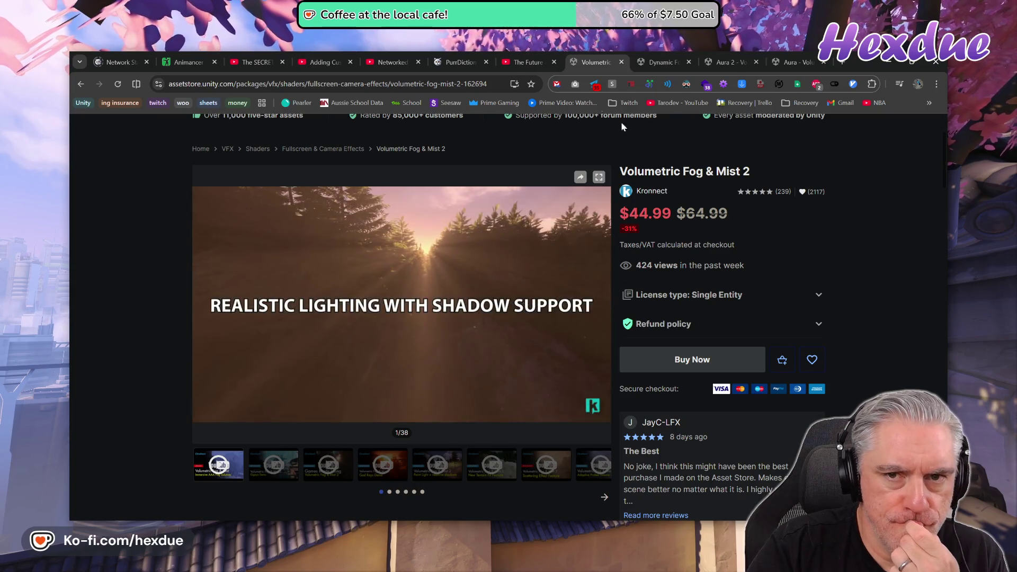
click(622, 62)
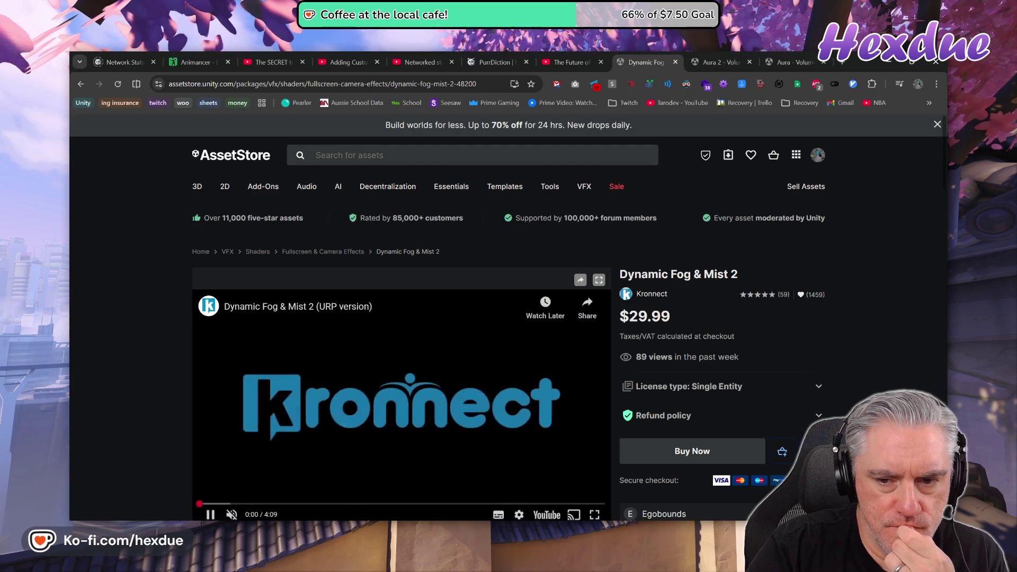
- Skim and pause the Dynamic Fog & Mist 2 video, then reopen the closed Volumetric Fog & Mist 2 tab
mouse_move(257, 452)
mouse_down()
mouse_move(366, 454)
mouse_move(357, 453)
mouse_up()
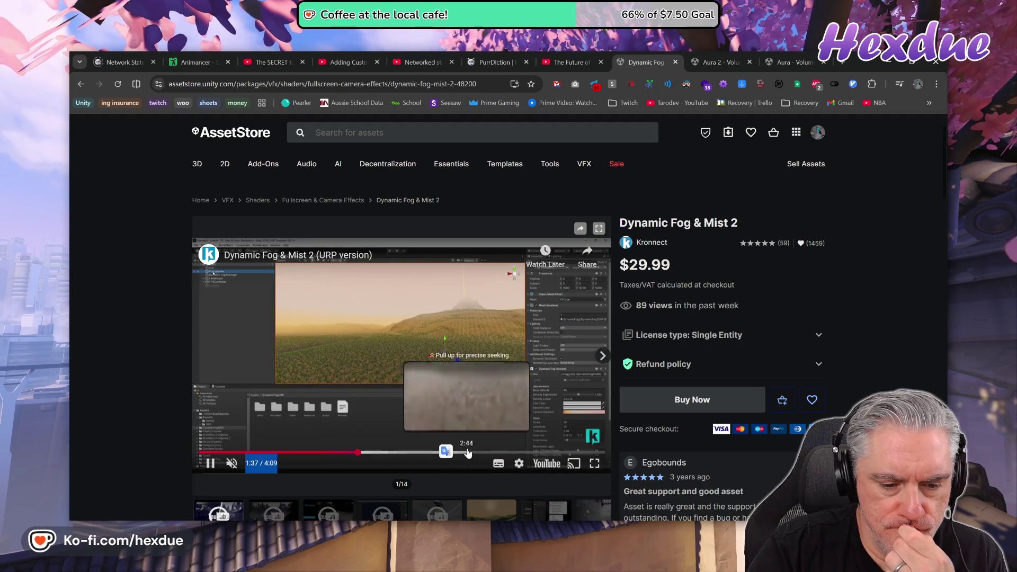
click(513, 371)
scroll(503, 435, down, 3)
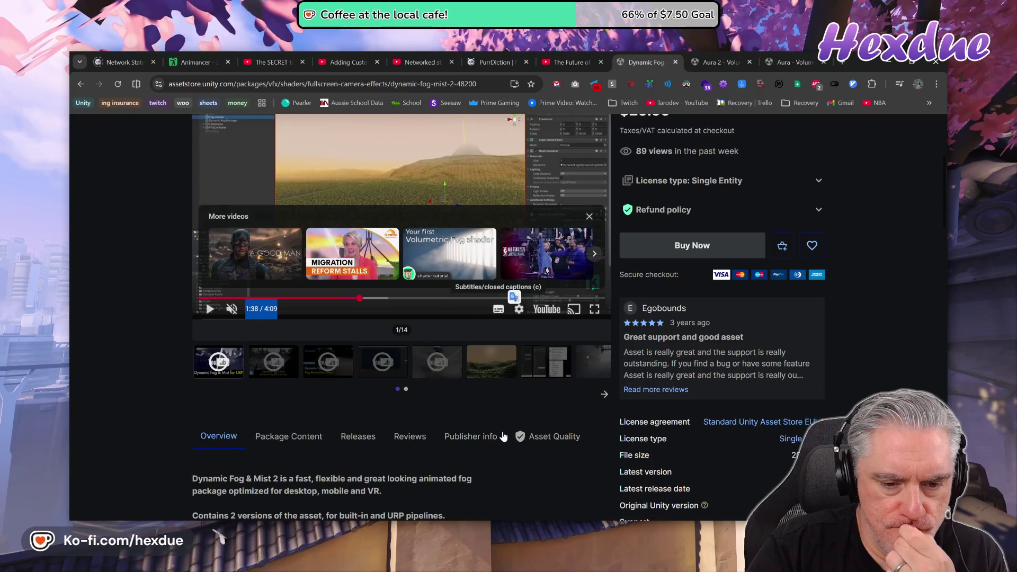
scroll(504, 435, up, 3)
right_click(857, 62)
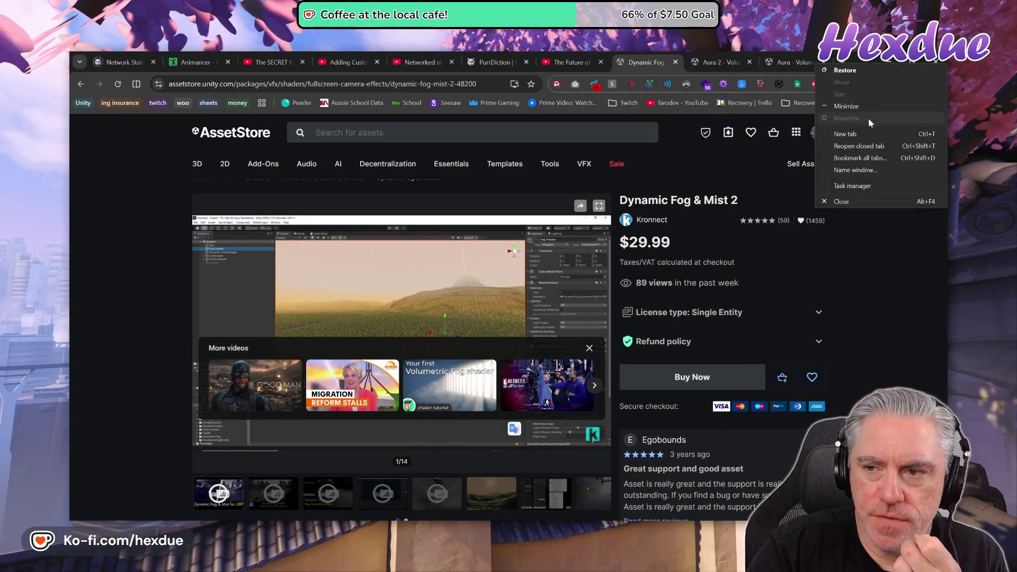
click(864, 139)
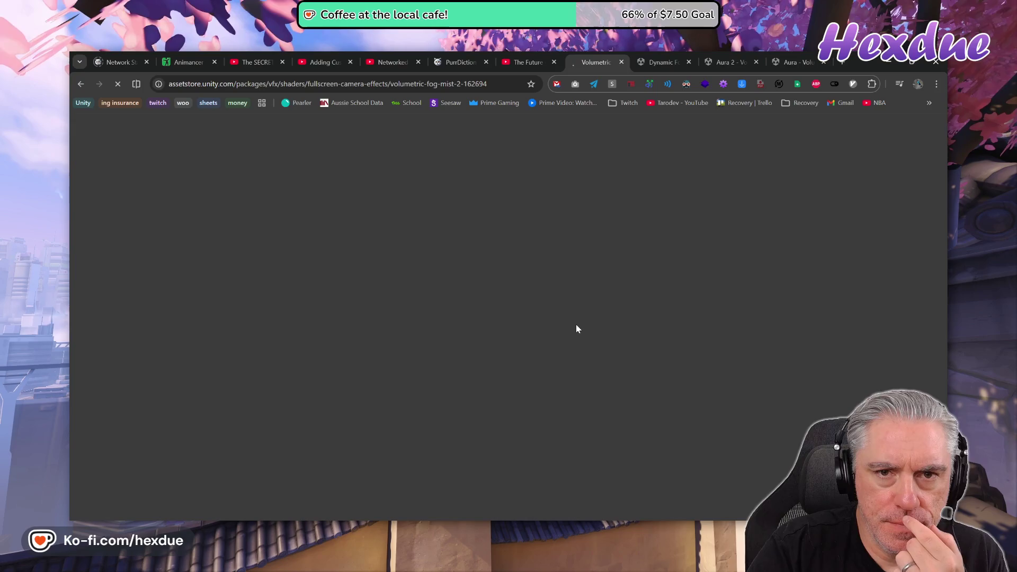
- Search the Volumetric Fog & Mist 2 page for 'fog of', then close that tab again
scroll(577, 329, down, 6)
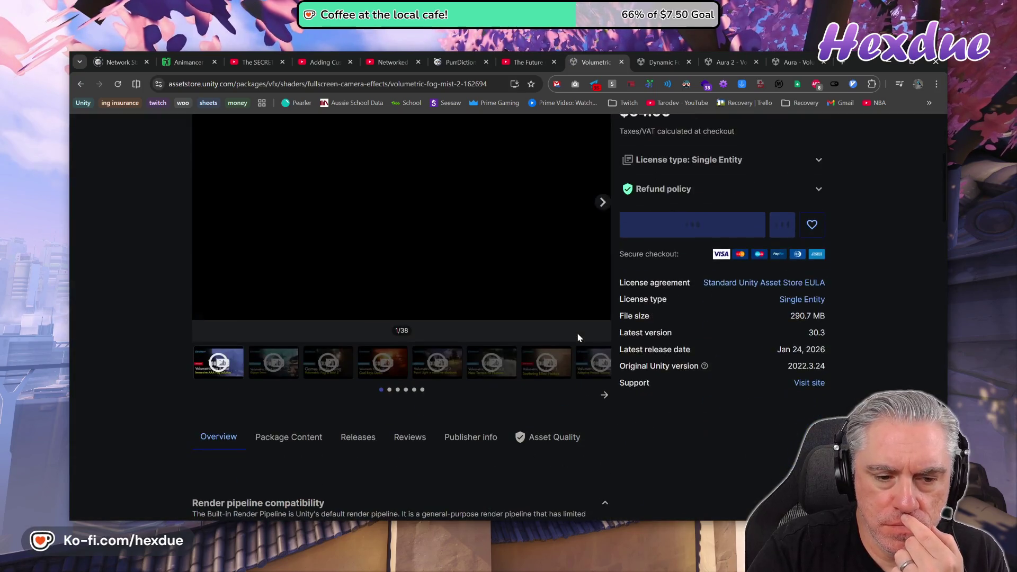
scroll(577, 339, up, 2)
scroll(581, 343, down, 4)
scroll(581, 353, down, 3)
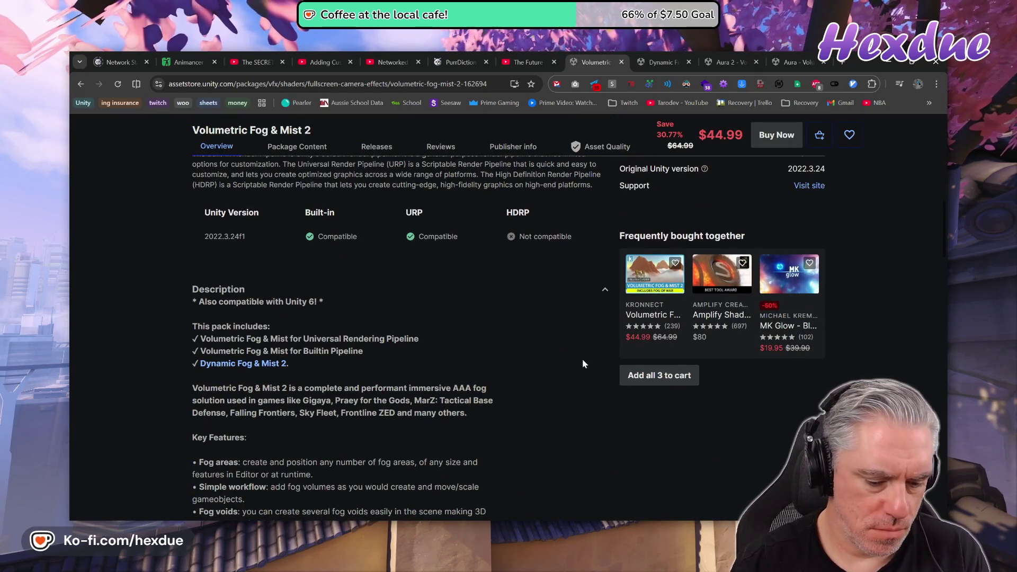
key(ctrl+f)
text(fog of)
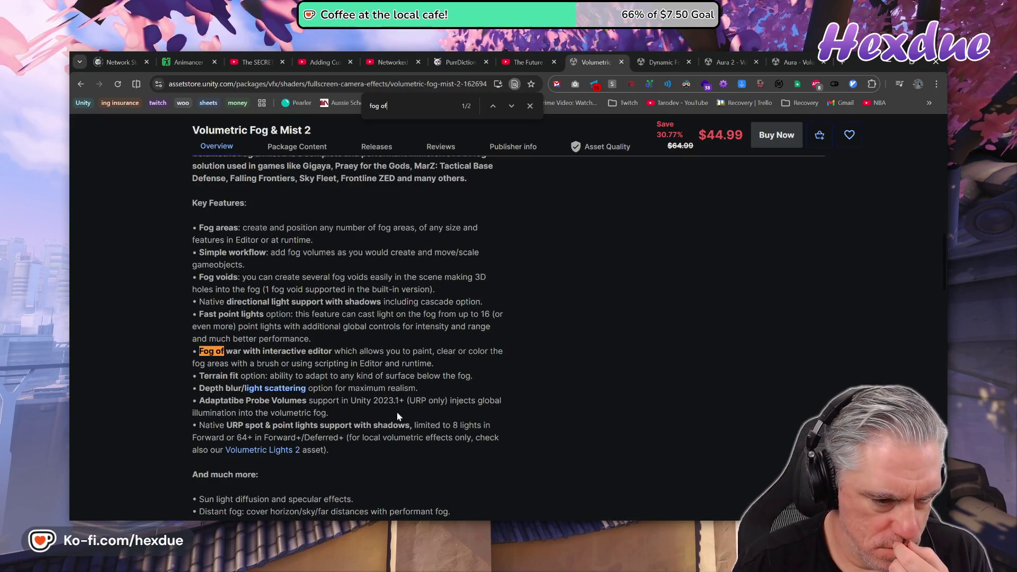
scroll(494, 355, up, 5)
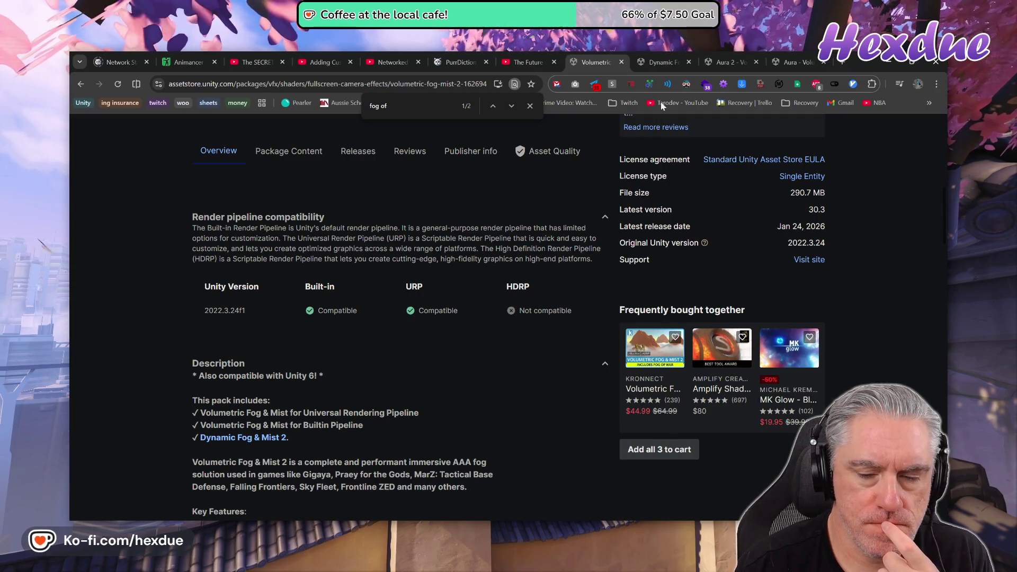
click(621, 63)
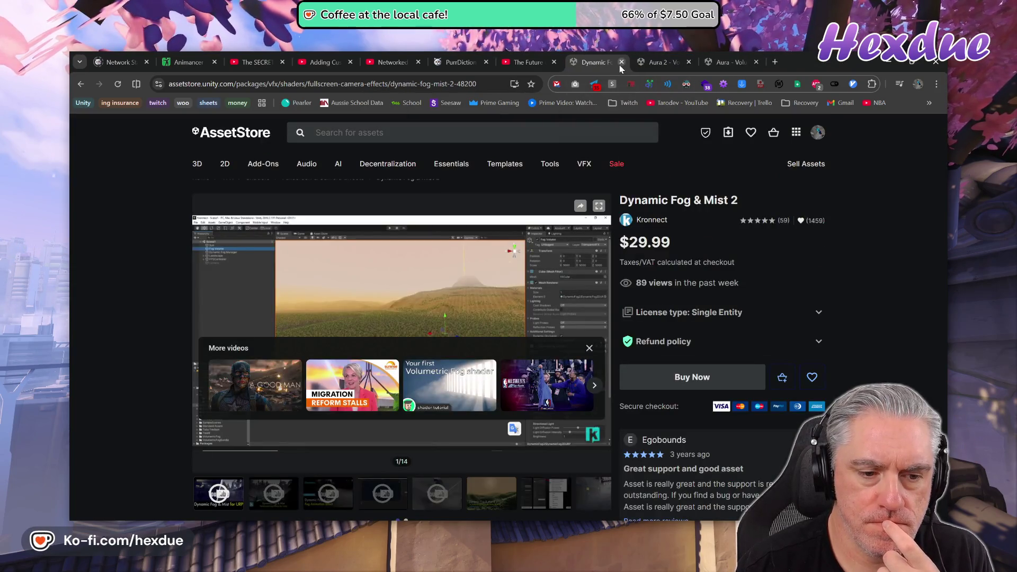
- Close the Dynamic Fog tab and skim the Aura 2 trailer through Modify Scattering to Global Illumination
click(621, 62)
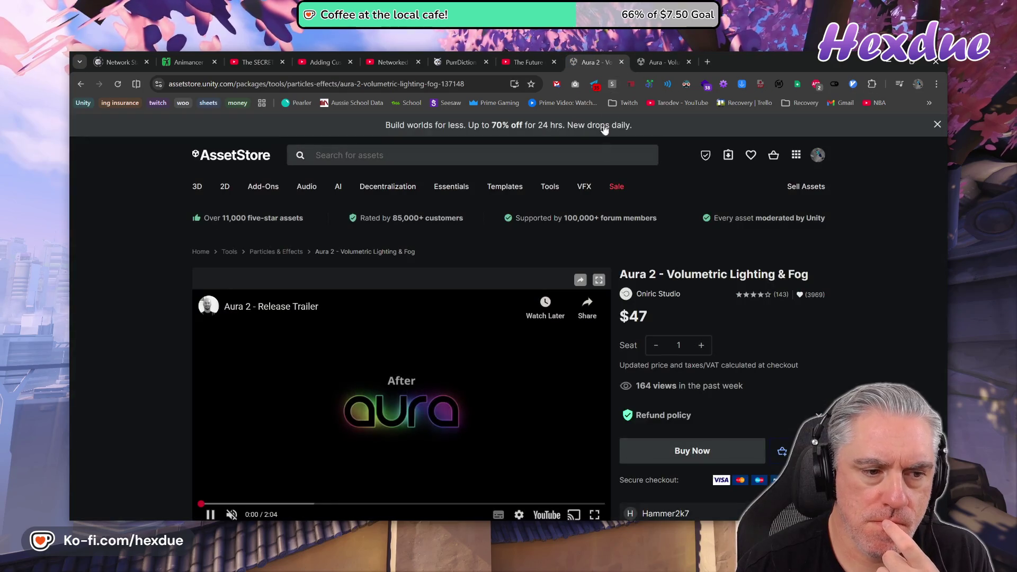
click(313, 505)
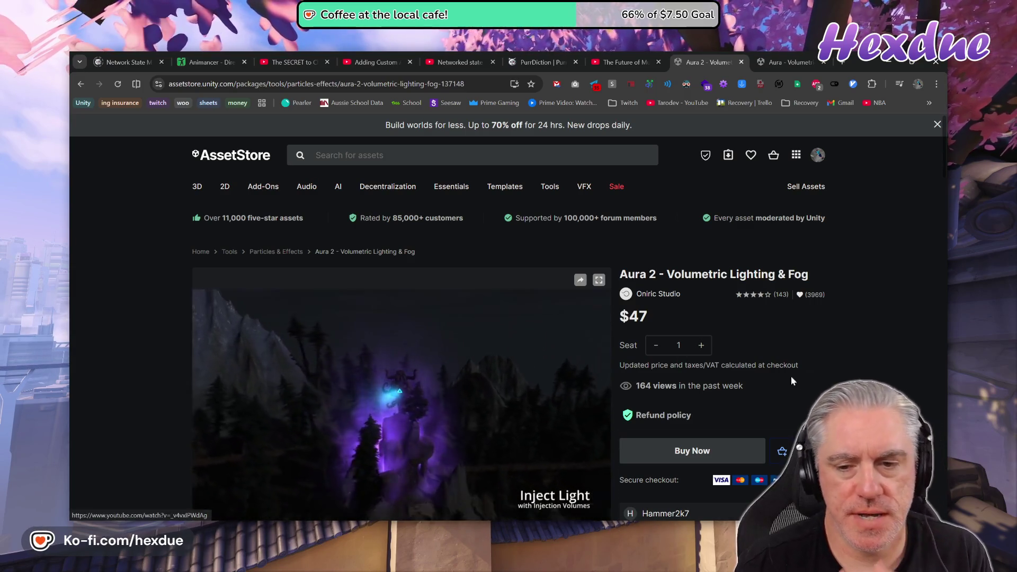
scroll(756, 370, down, 2)
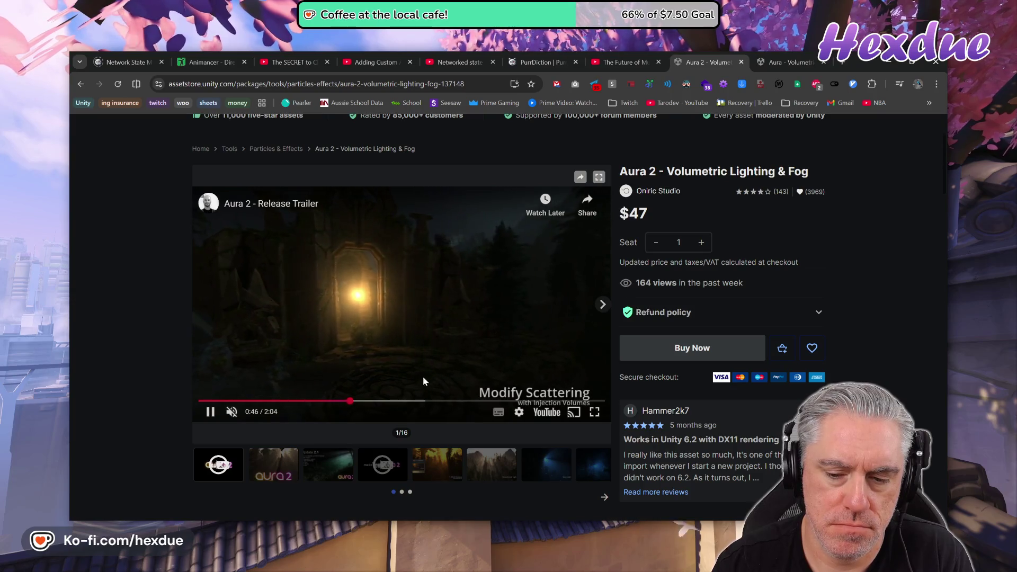
click(228, 401)
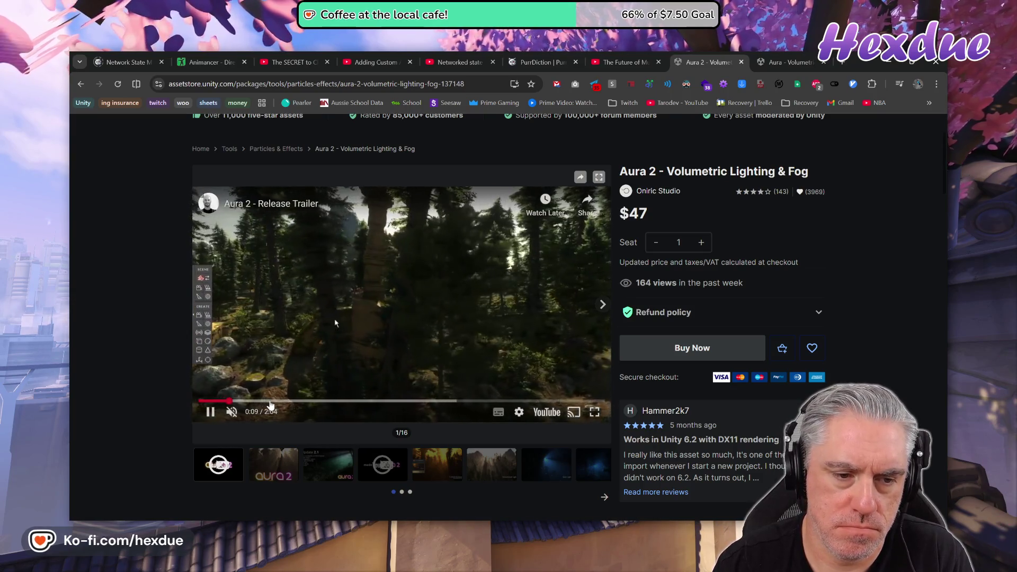
click(275, 402)
click(354, 399)
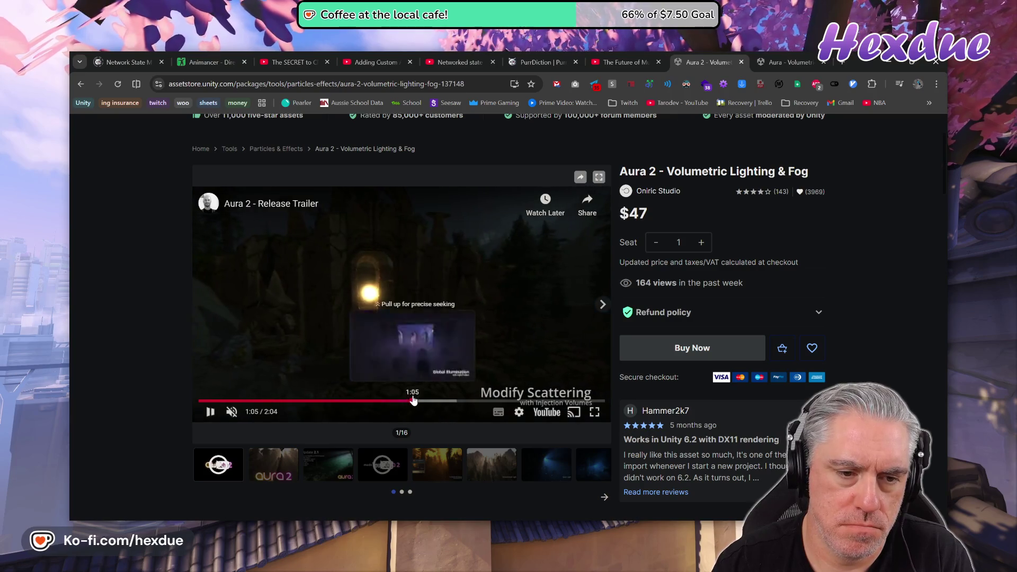
click(413, 399)
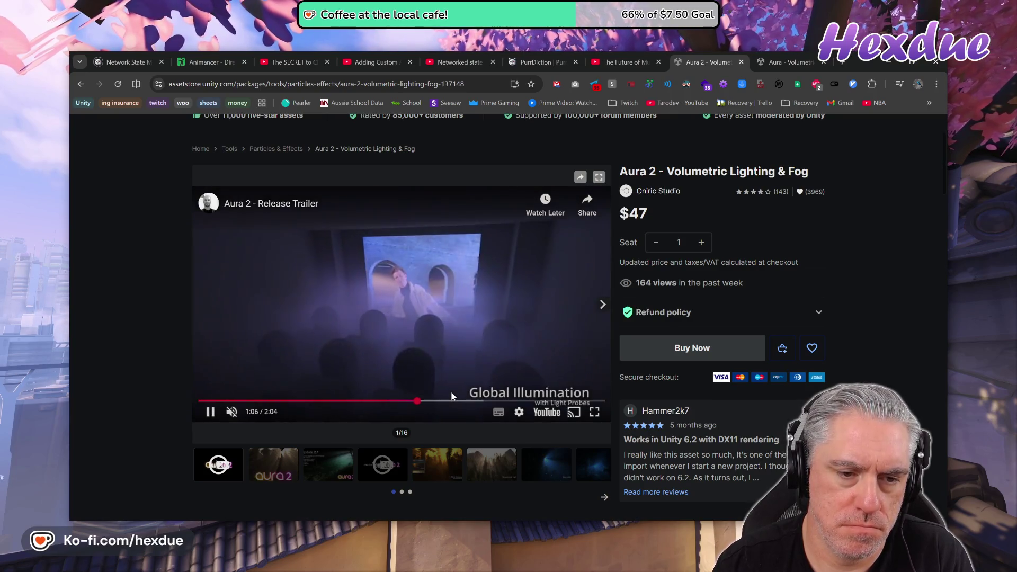
- Pause the Aura 2 trailer on the Global Illumination scene, then advance it to 1:34
mouse_move(458, 398)
mouse_down()
mouse_move(375, 401)
mouse_move(411, 395)
mouse_up()
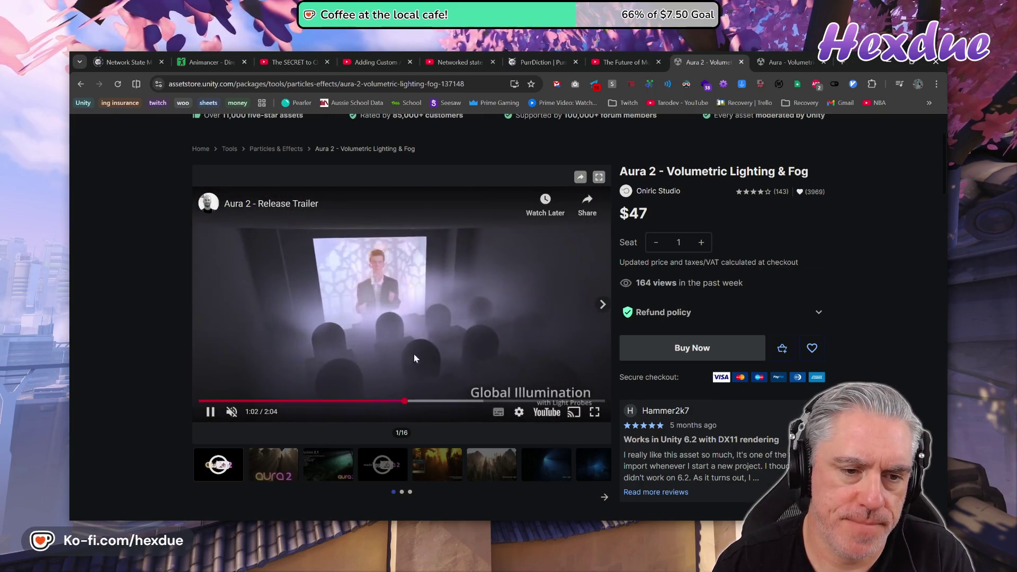
click(412, 365)
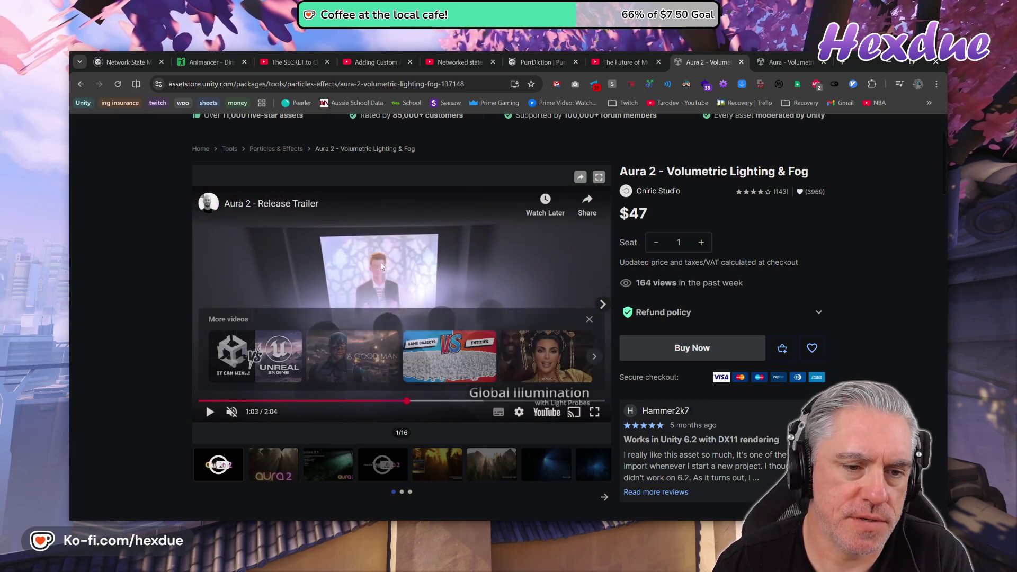
click(588, 320)
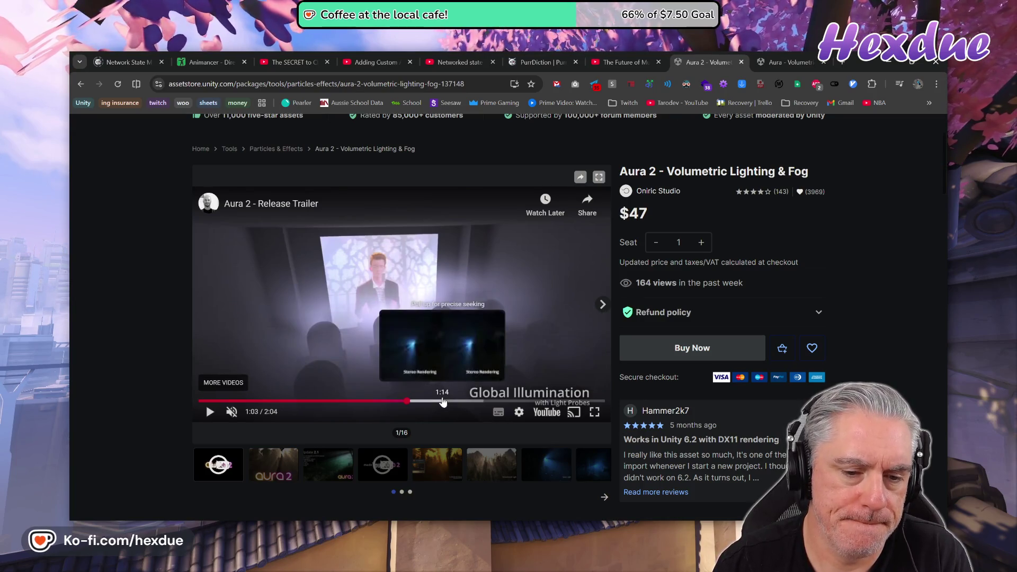
click(445, 401)
click(471, 401)
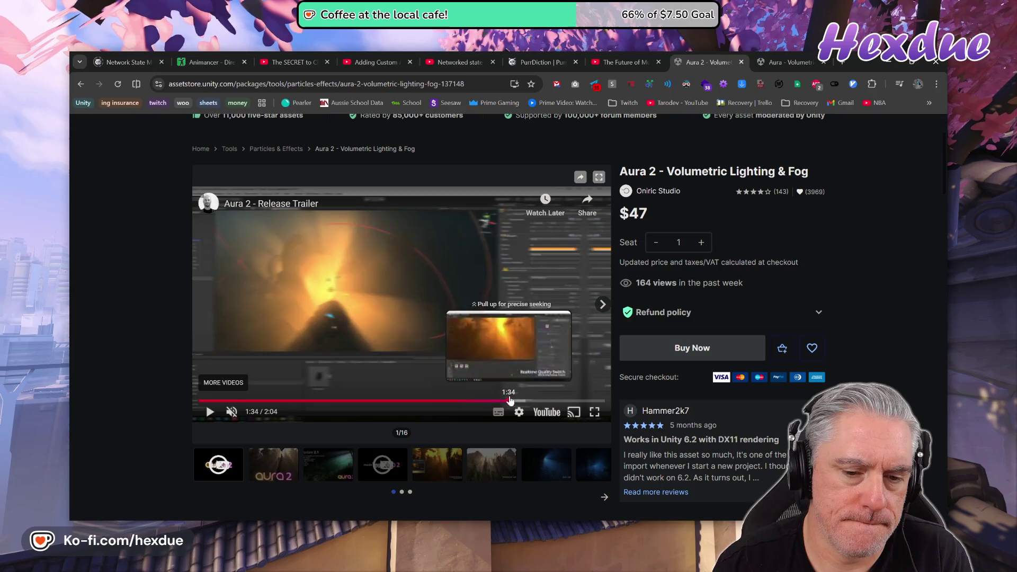
click(509, 401)
scroll(572, 321, down, 3)
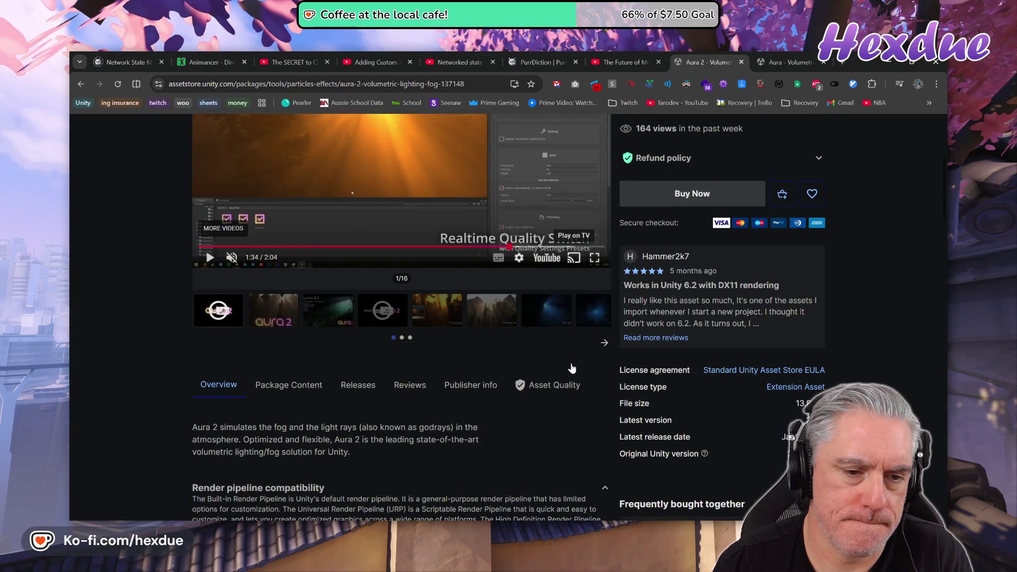
- Search the Aura 2 page for 'fog' and step through the matches
scroll(572, 369, down, 5)
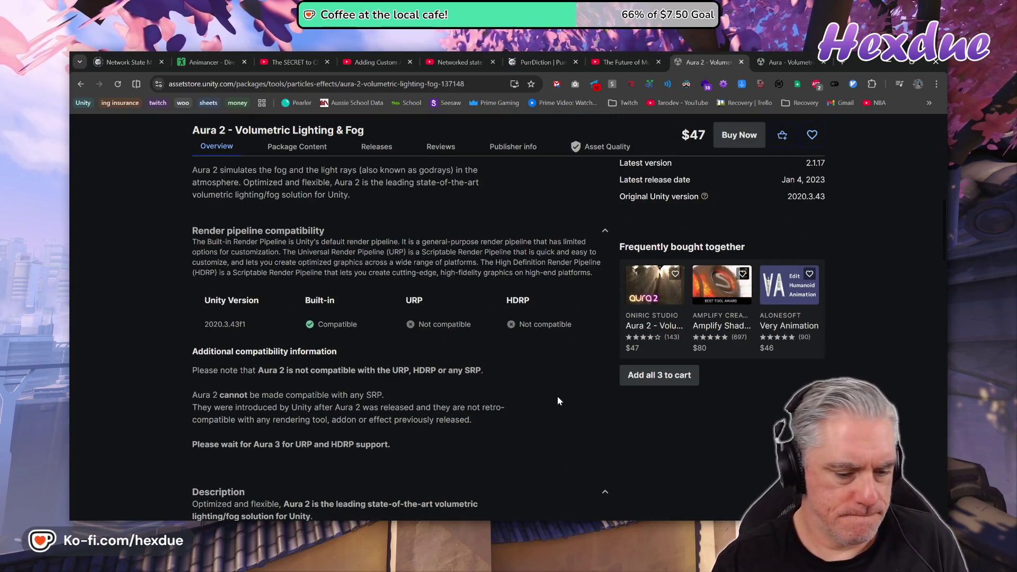
key(ctrl+f)
text(fog o)
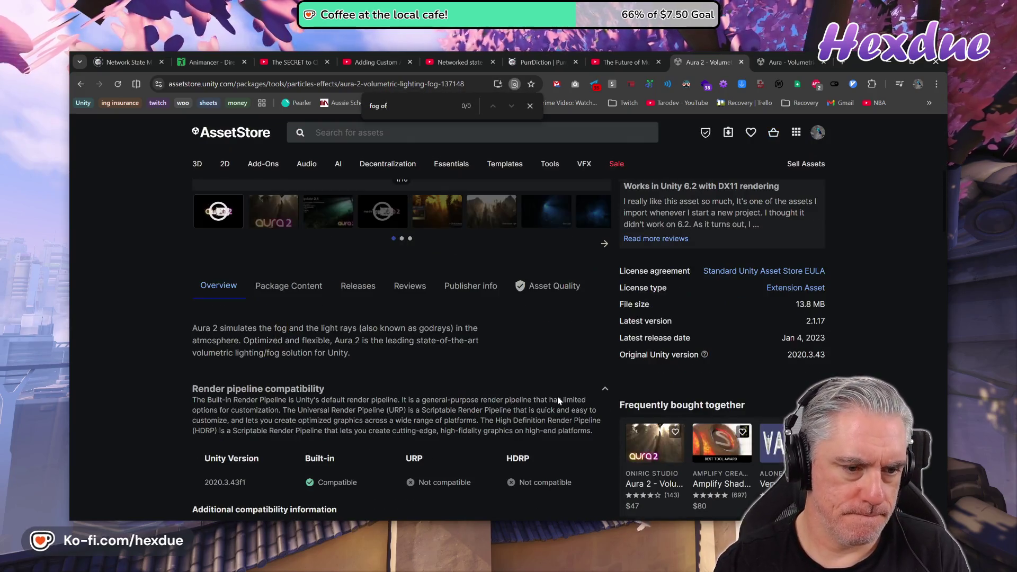
key(BackSpace)
key(BackSpace)
key(Return)
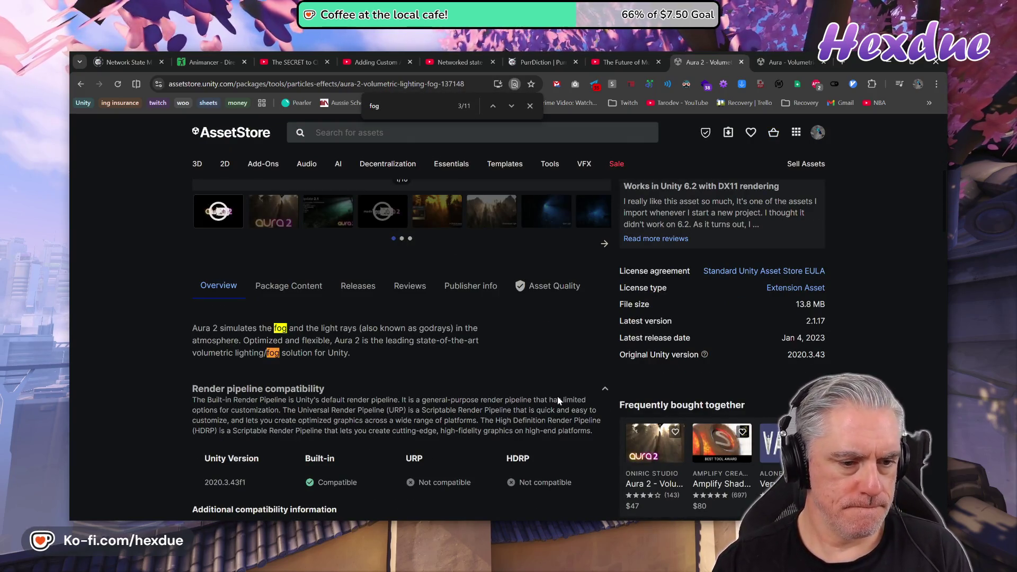
key(Return)
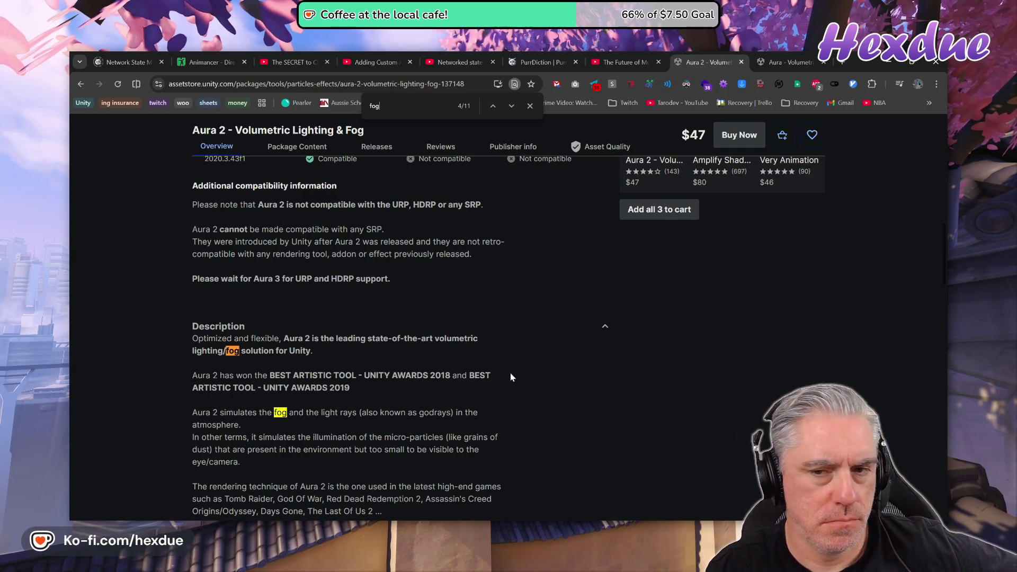
- Return to the top of the Aura 2 page and close its tab
scroll(511, 377, up, 5)
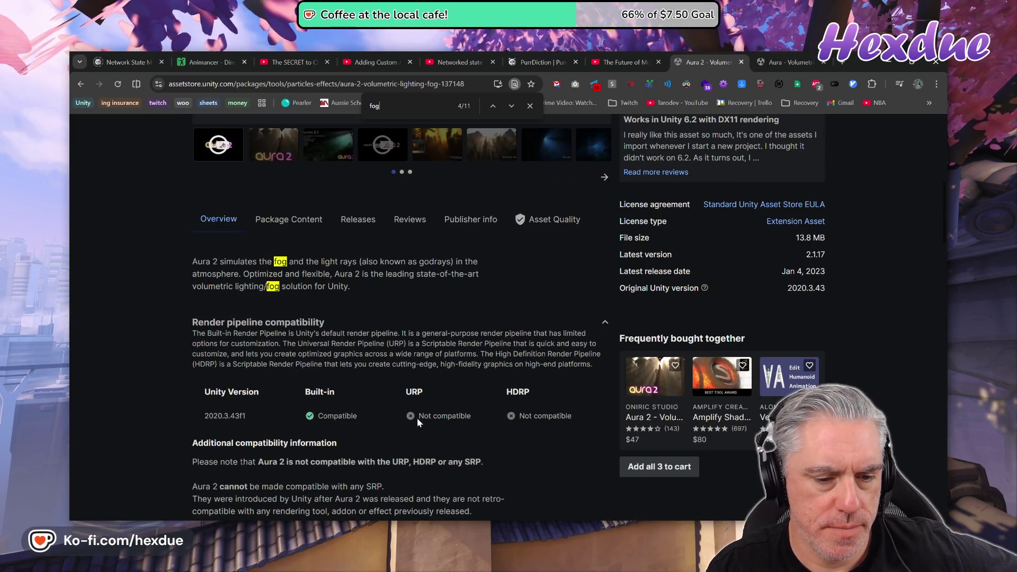
scroll(531, 291, up, 5)
scroll(531, 292, up, 3)
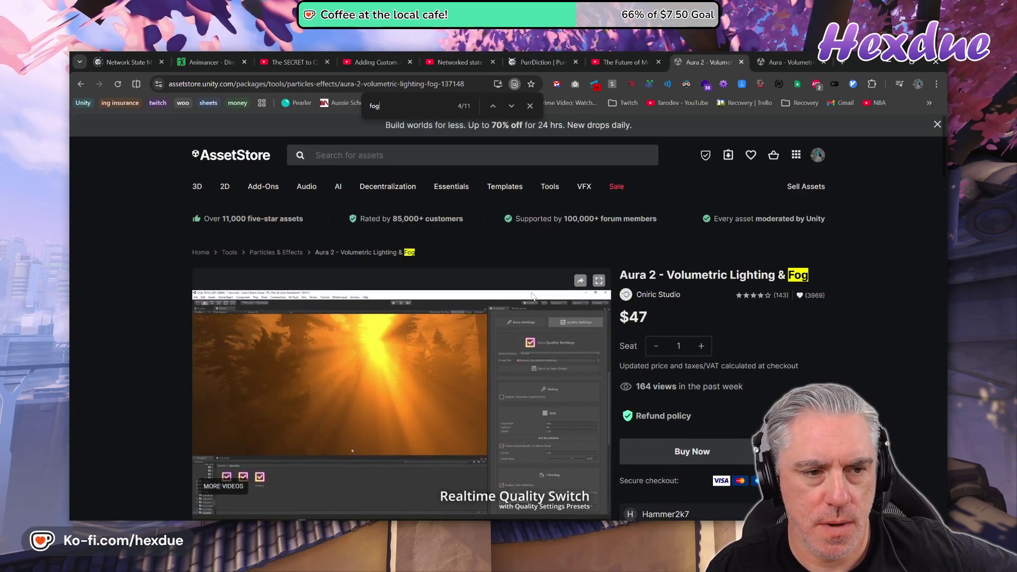
click(741, 62)
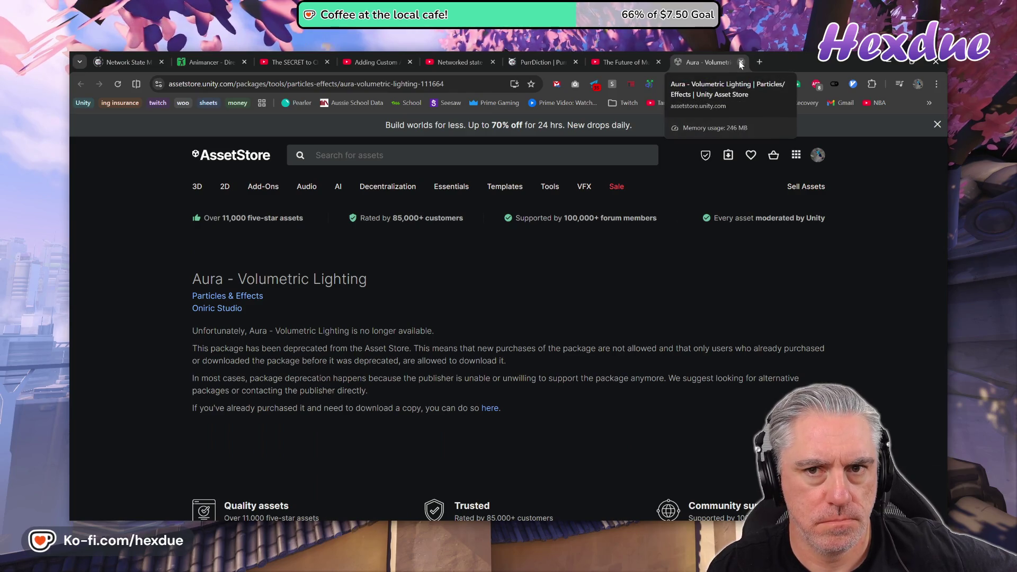
- Close the Aura tab, open YouTube home and a duplicate video tab, then focus YouTube search
click(740, 62)
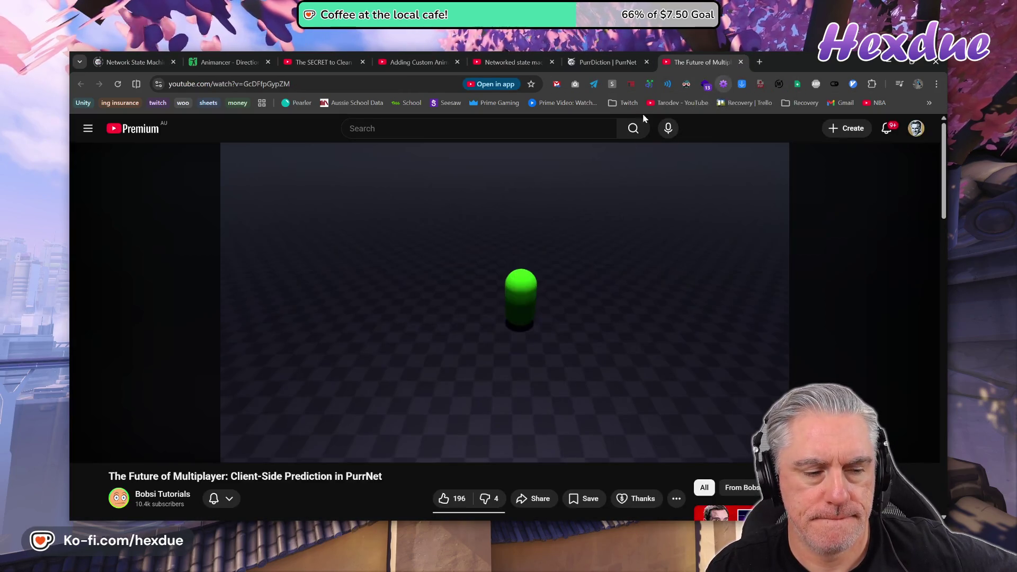
middle_click(126, 128)
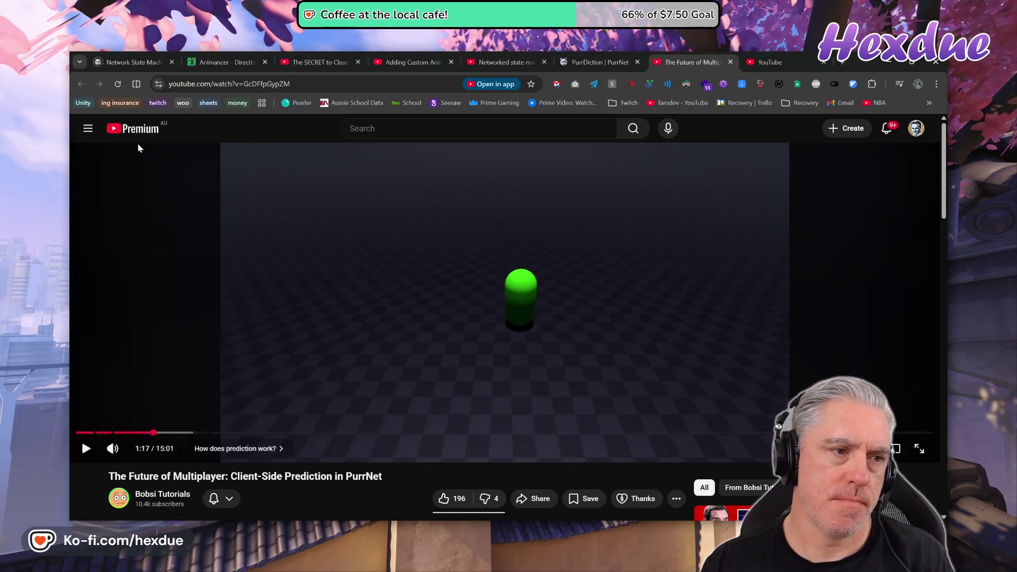
middle_click(117, 84)
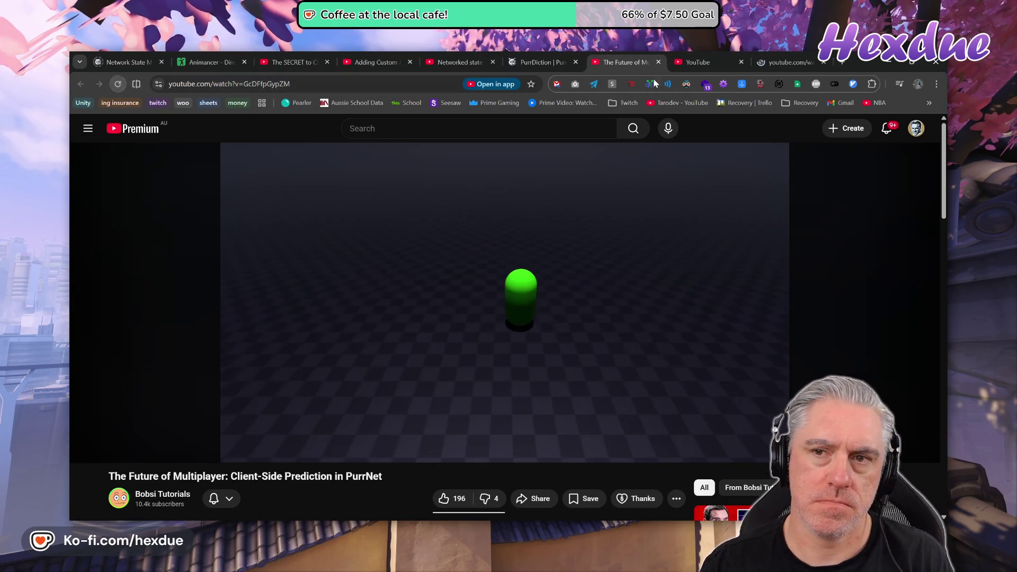
click(745, 55)
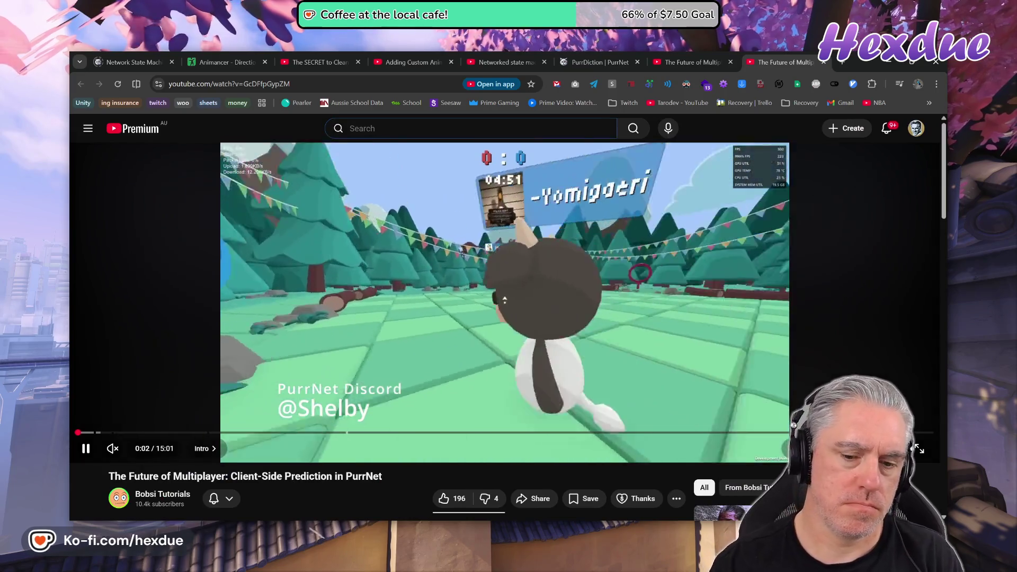
click(371, 128)
- Search YouTube for 'unity fog' and play the Short 'Make Your Unity Game Mysterious with Fog!'
text(unity fog)
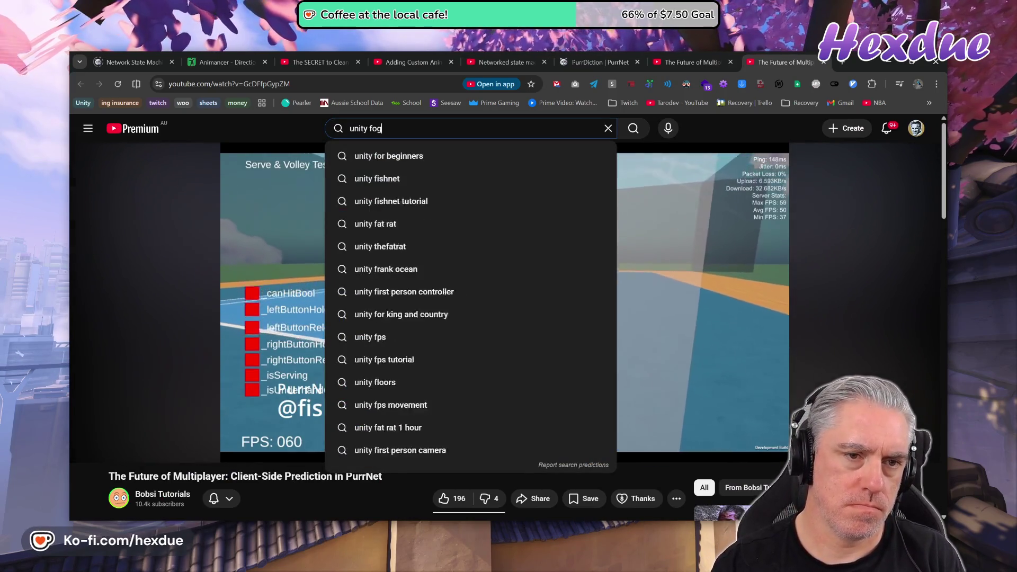
key(Return)
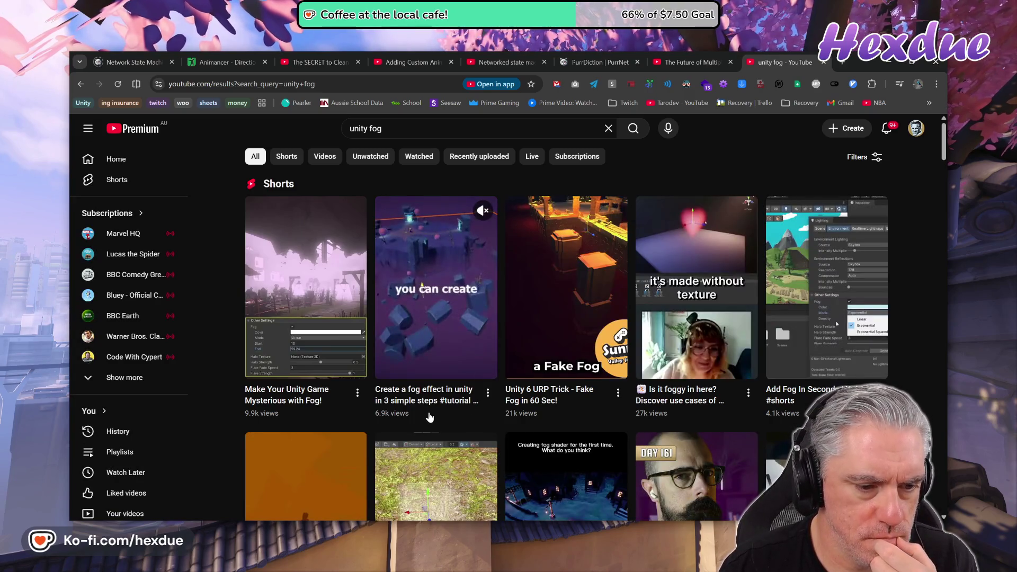
click(330, 288)
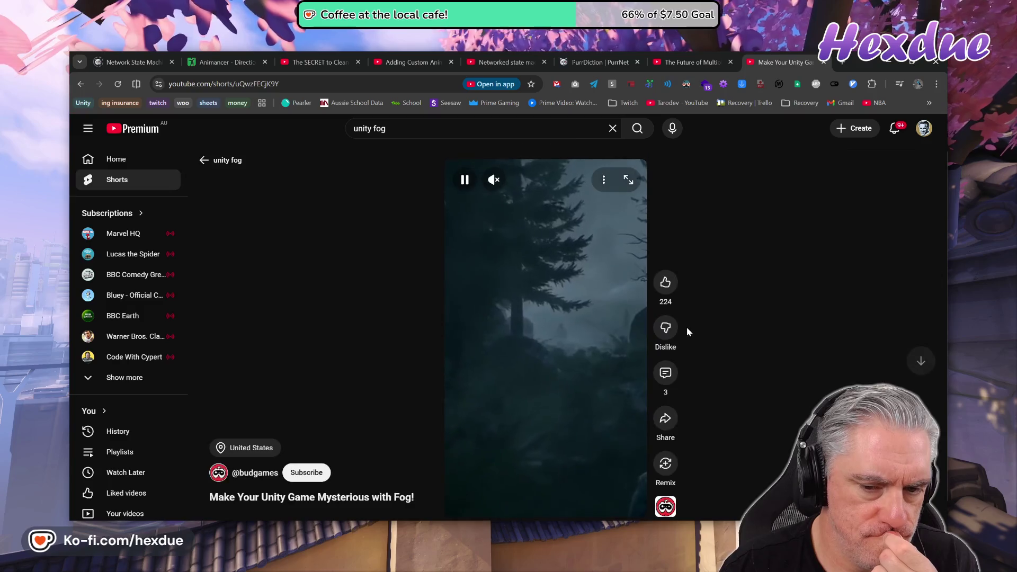
key(alt+Left)
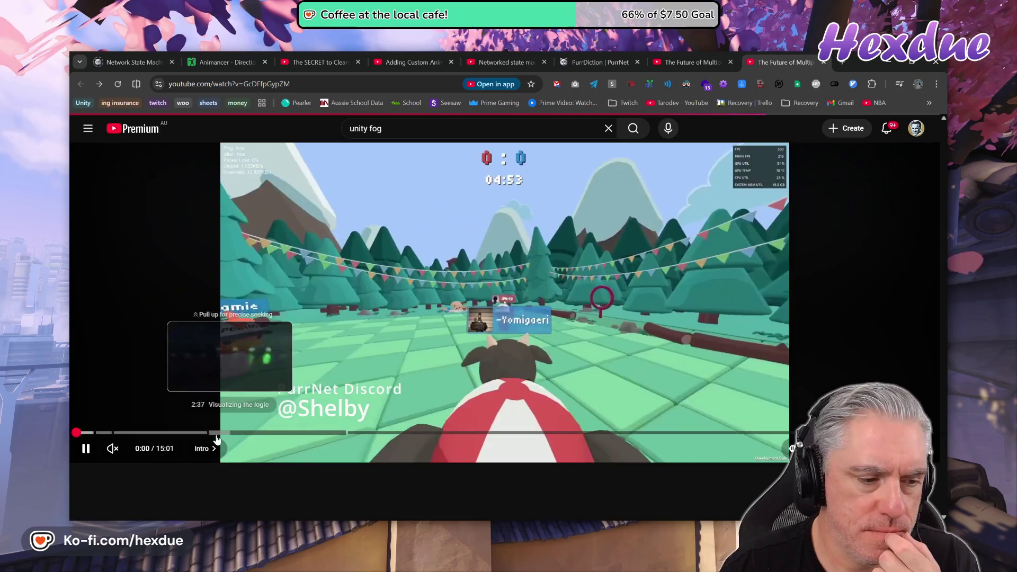
key(alt+Left)
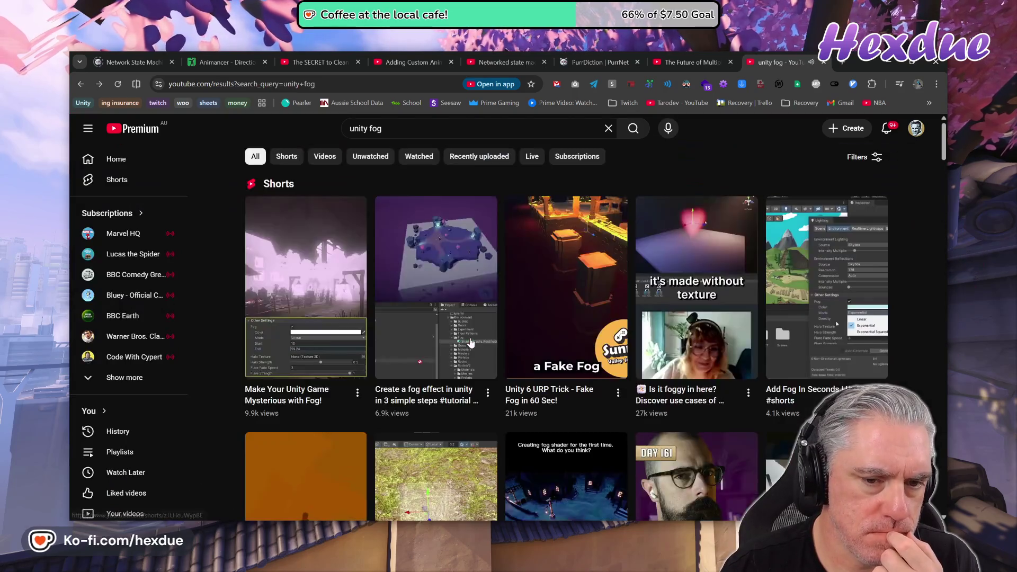
click(305, 316)
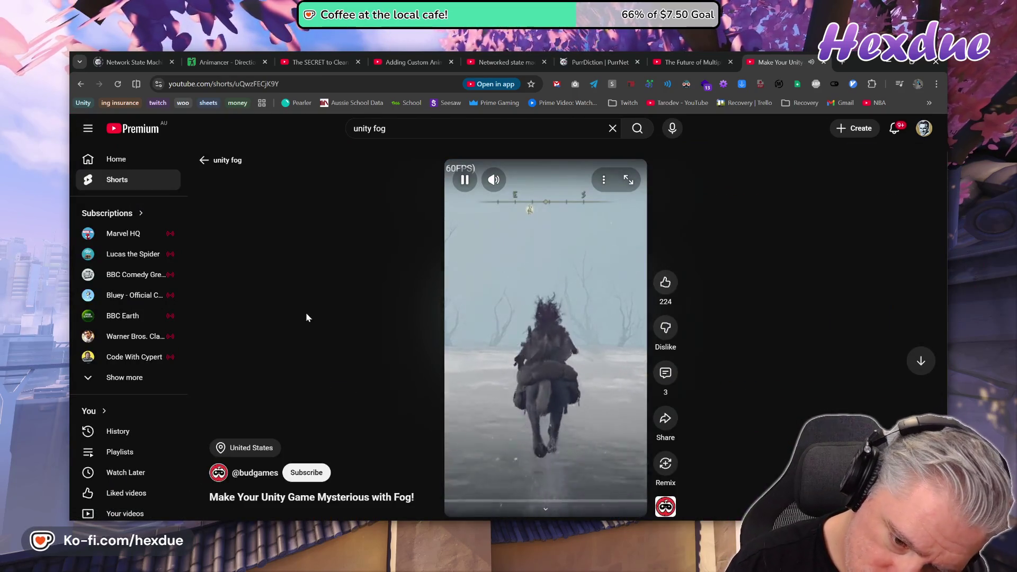
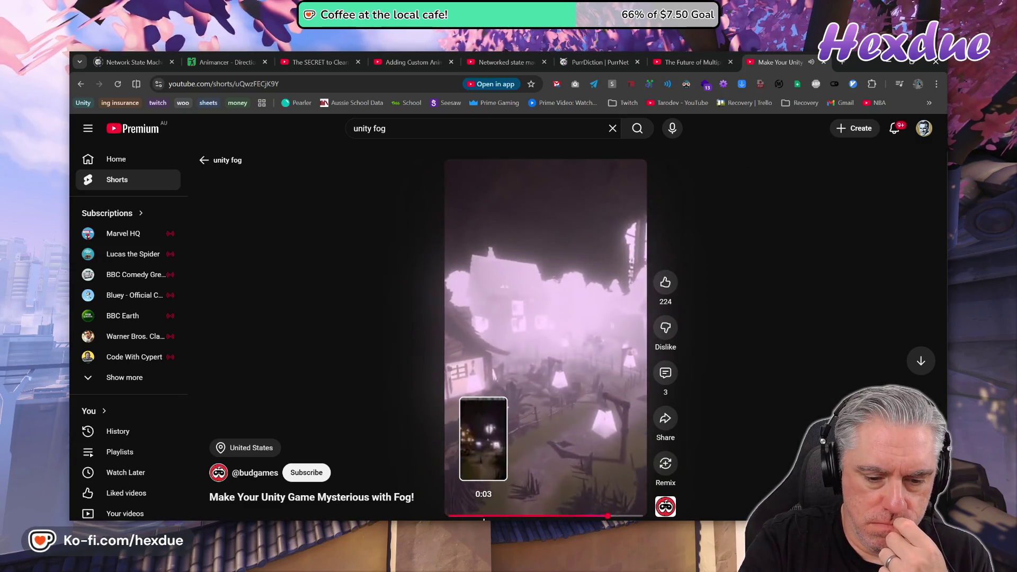
- Pause the fog Short at about 0:05 on its Lighting settings, then return to Unity
click(501, 518)
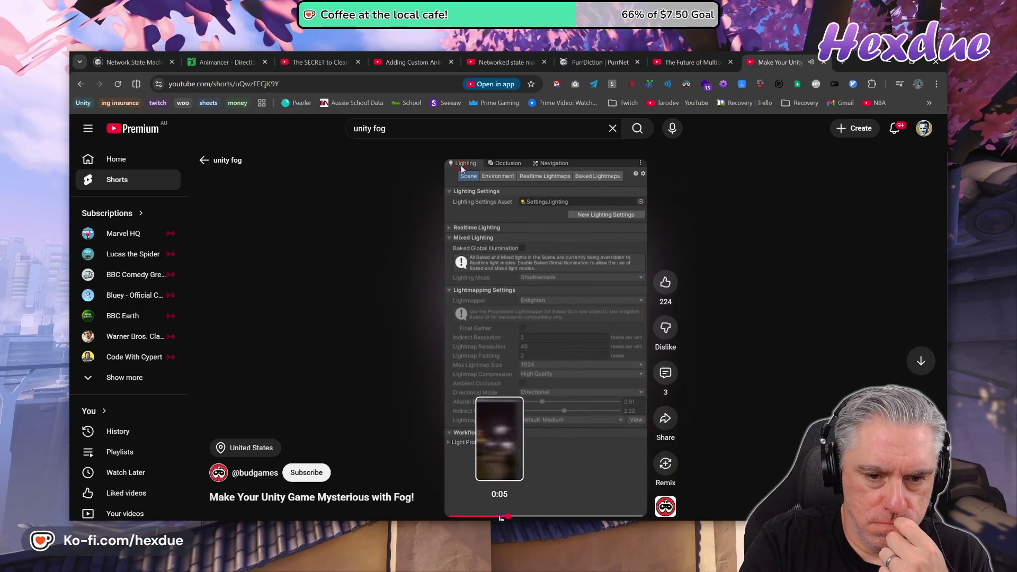
click(531, 327)
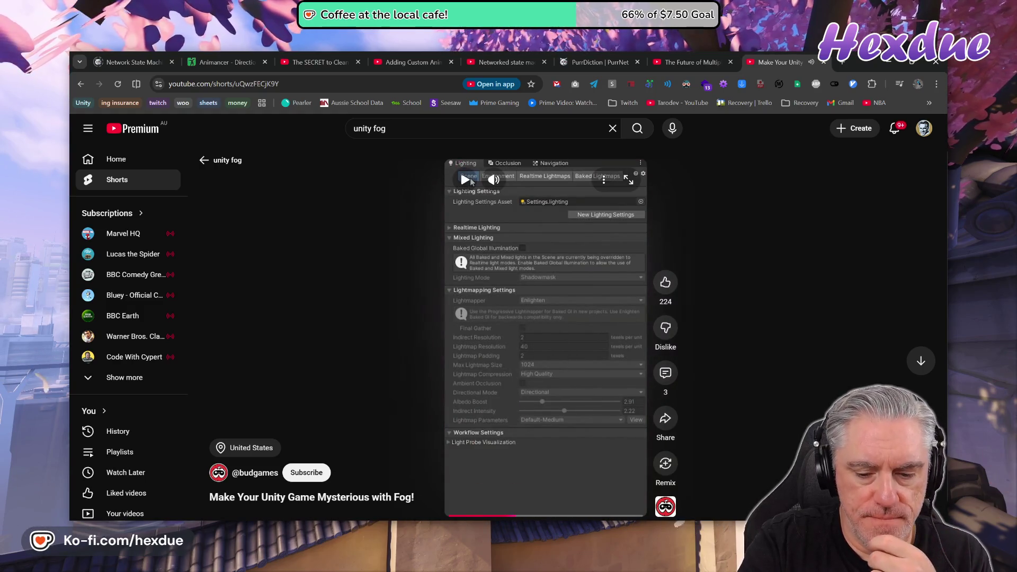
mouse_move(498, 524)
click(498, 480)
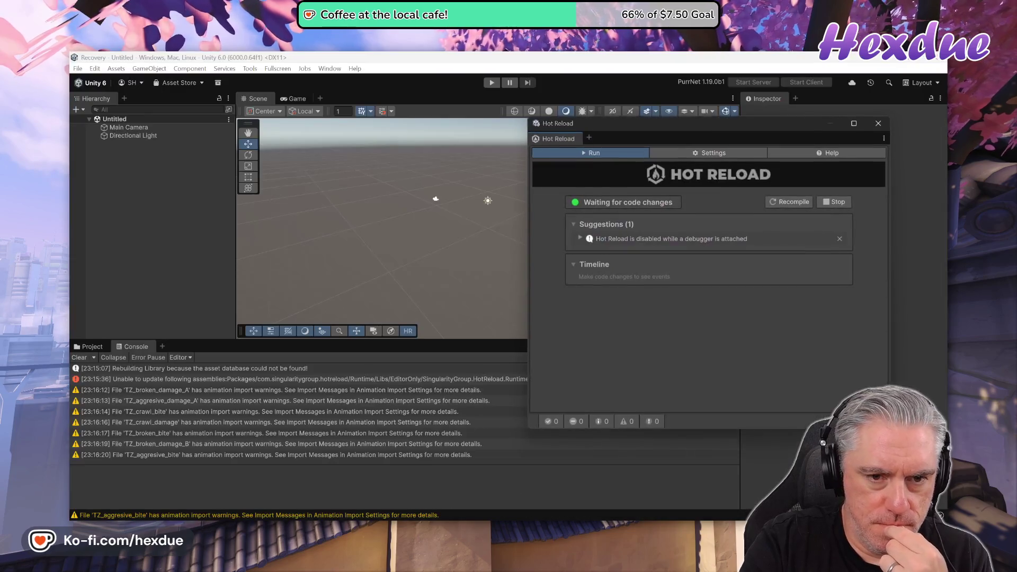
- Close the Hot Reload window and open the Test scene from Assets/_Scenes
click(878, 125)
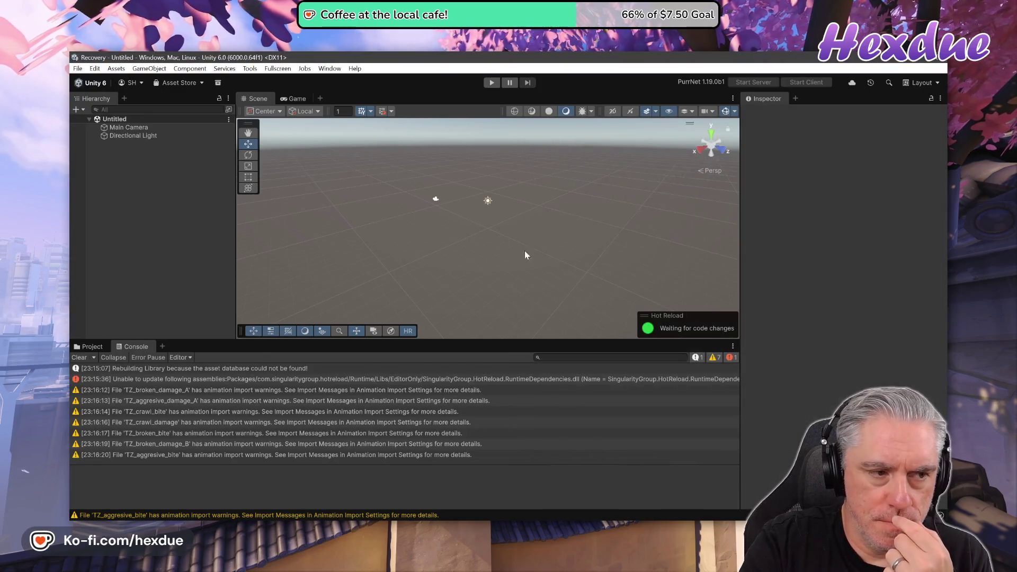
click(92, 347)
double_click(264, 408)
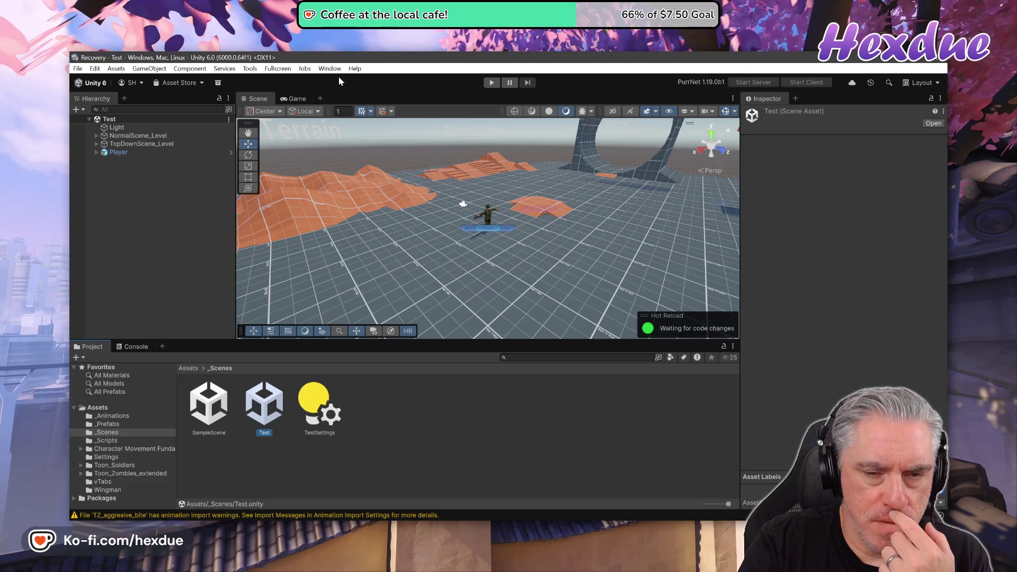
key(alt+Tab)
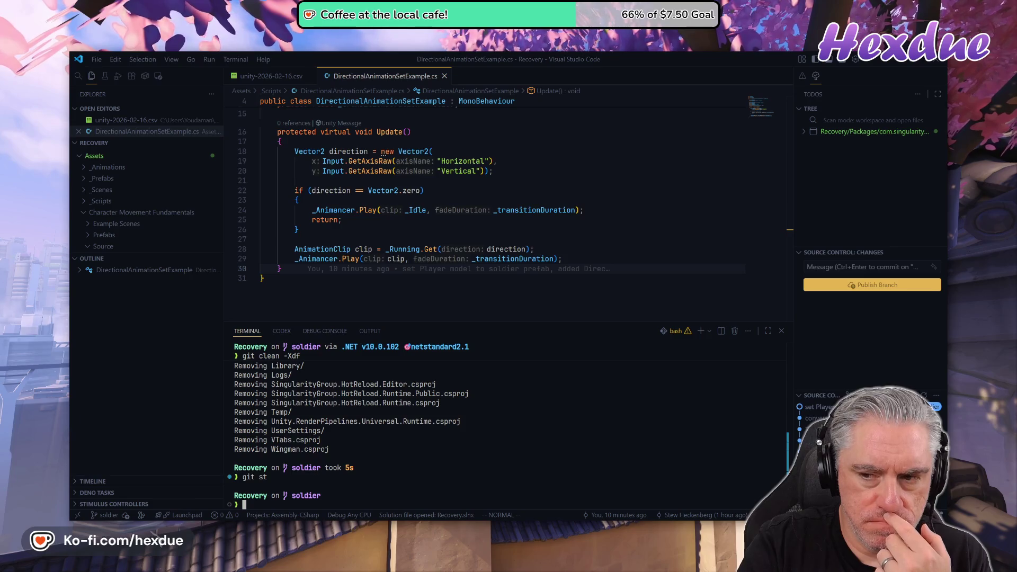
key(alt+Tab)
click(329, 69)
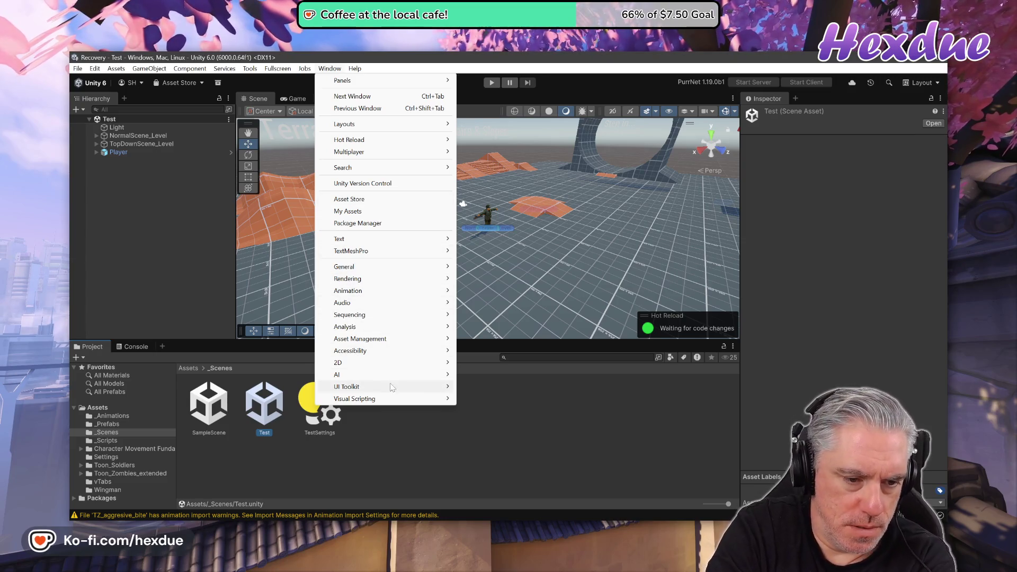
mouse_move(372, 272)
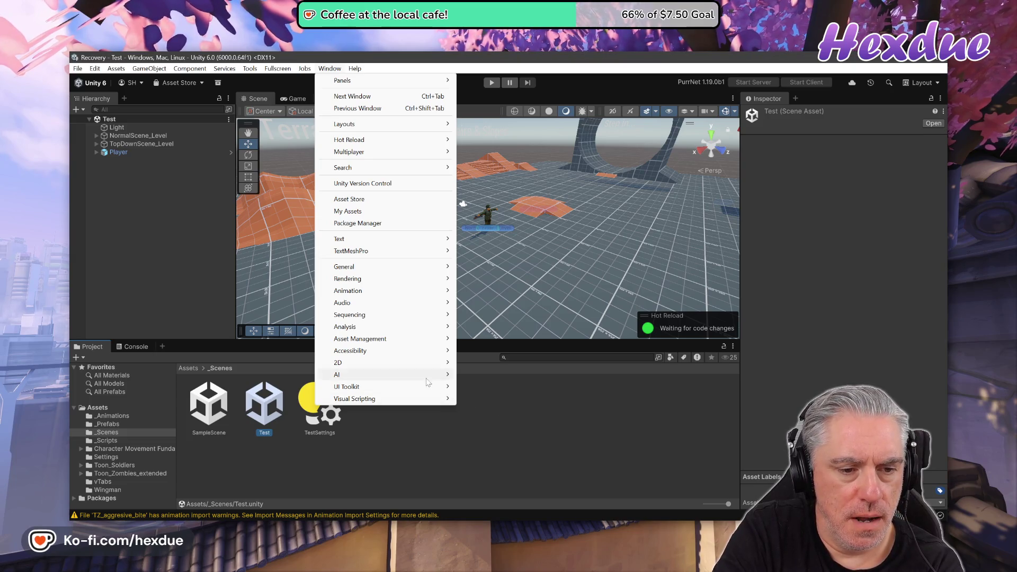
mouse_move(397, 363)
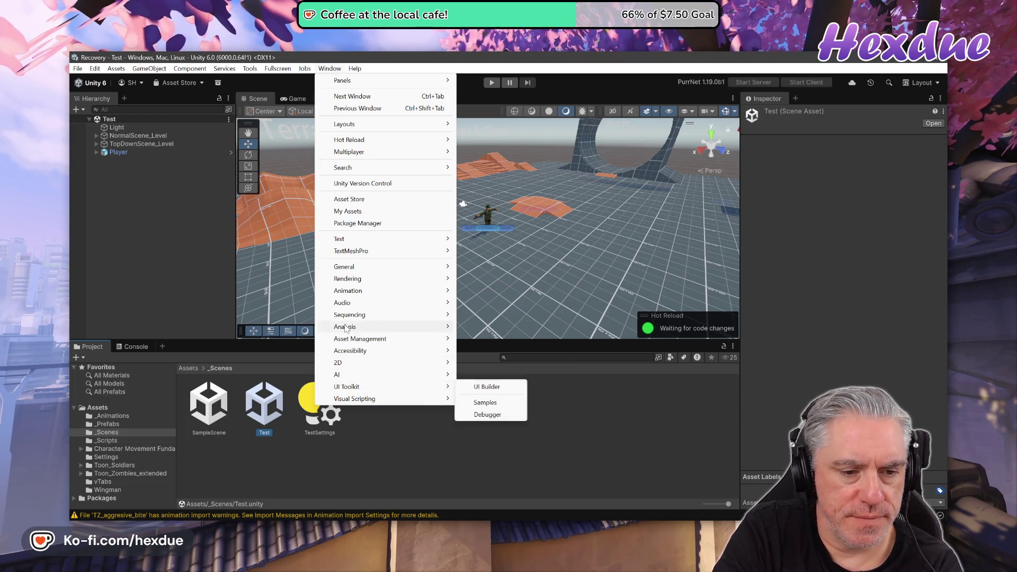
mouse_move(345, 329)
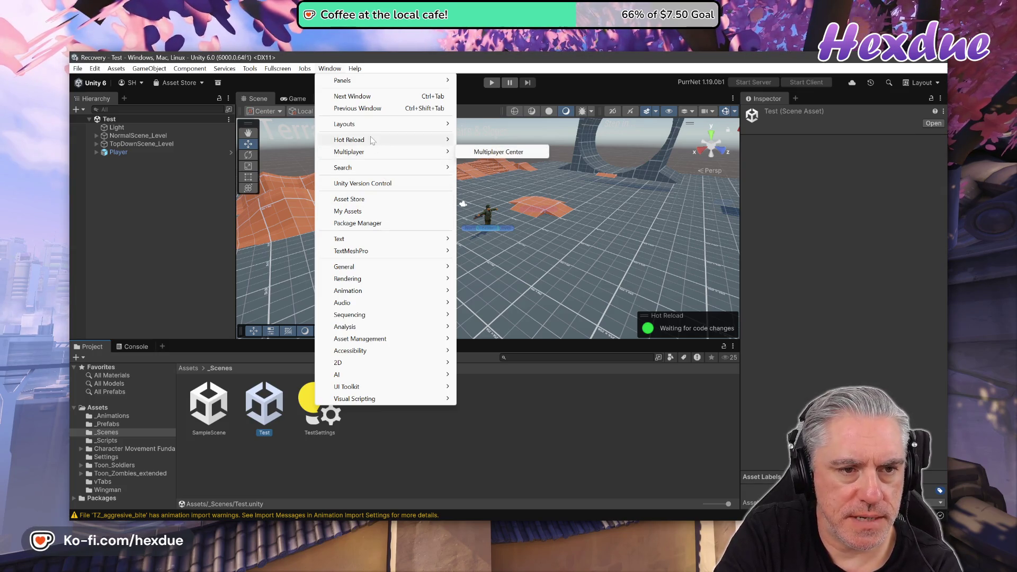
mouse_move(370, 139)
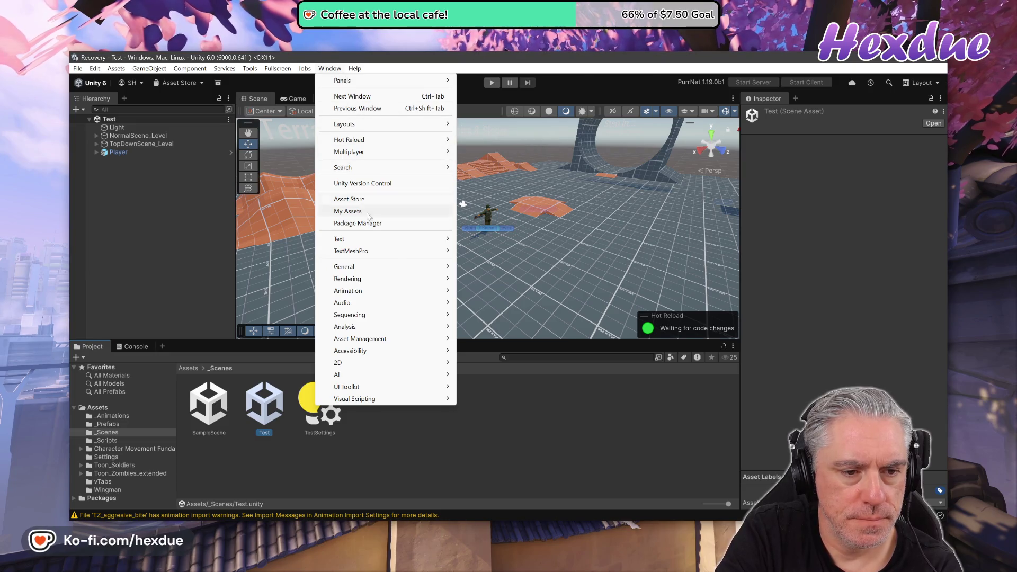
mouse_move(350, 388)
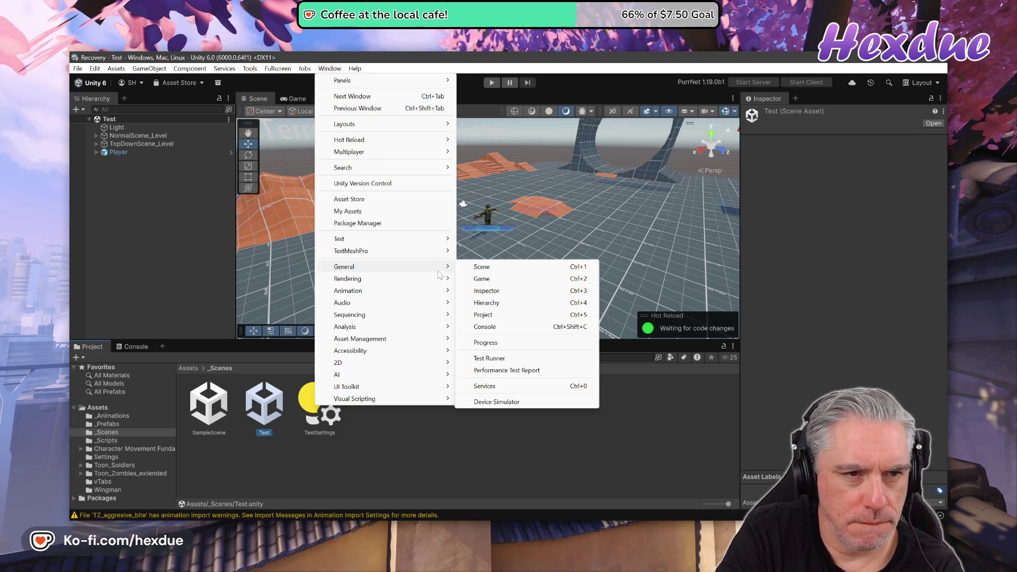
click(96, 69)
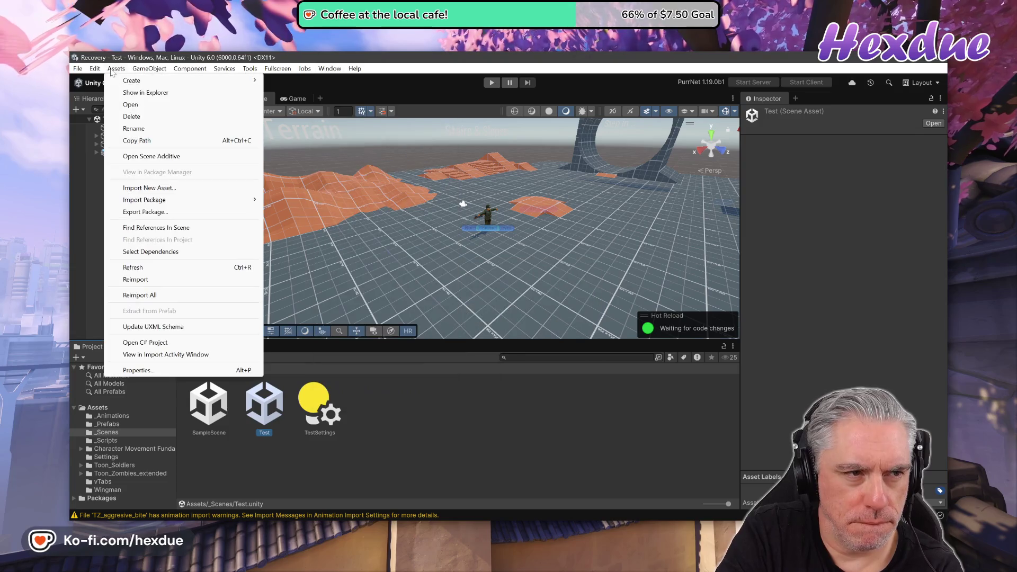
mouse_move(118, 73)
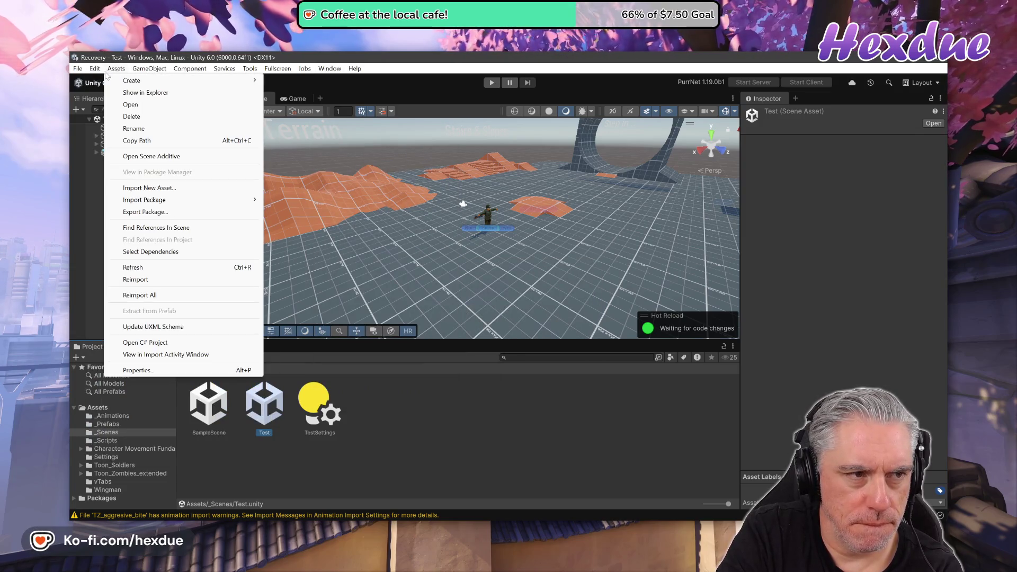
mouse_move(166, 431)
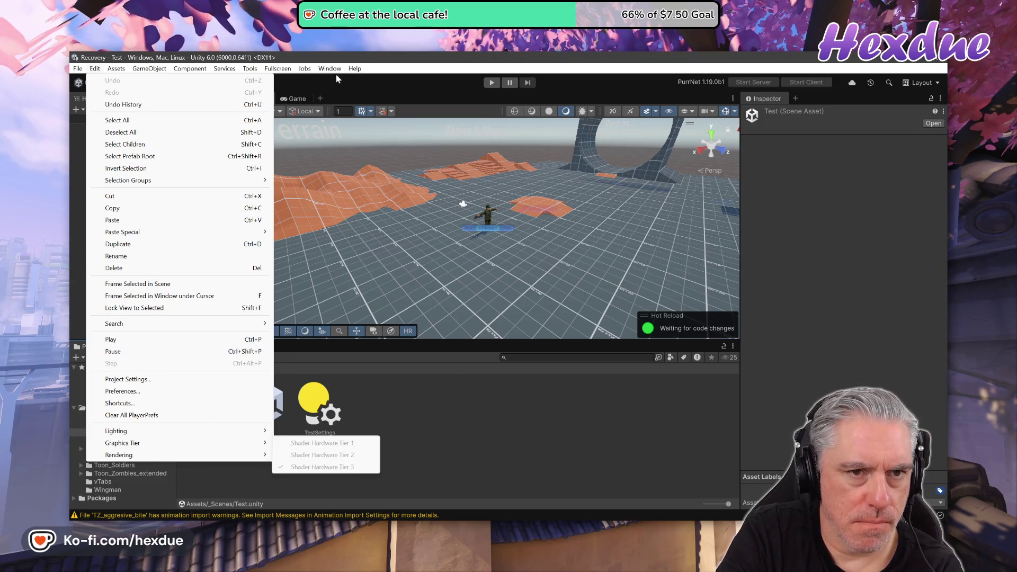
mouse_move(342, 71)
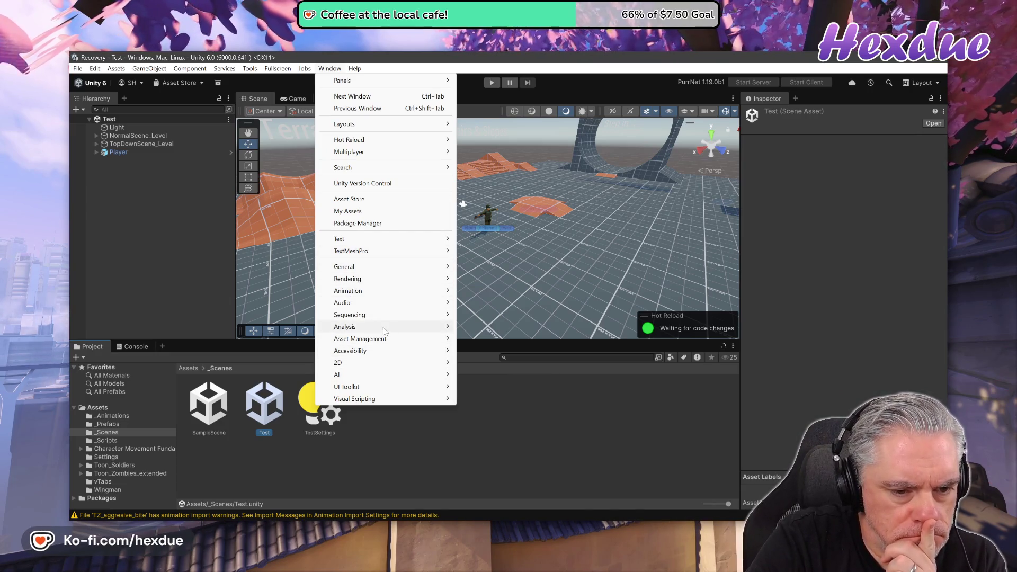
mouse_move(385, 331)
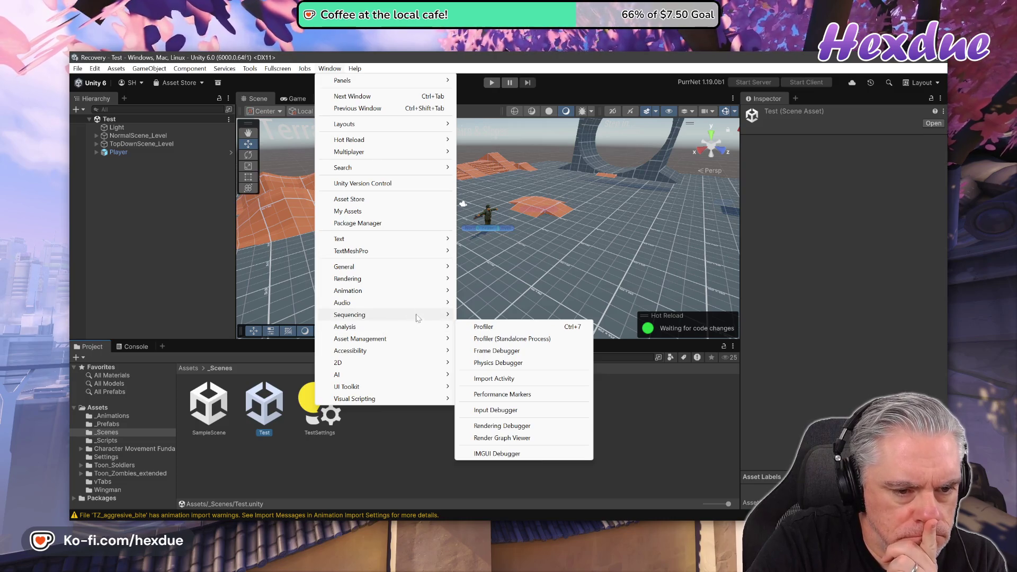
mouse_move(432, 280)
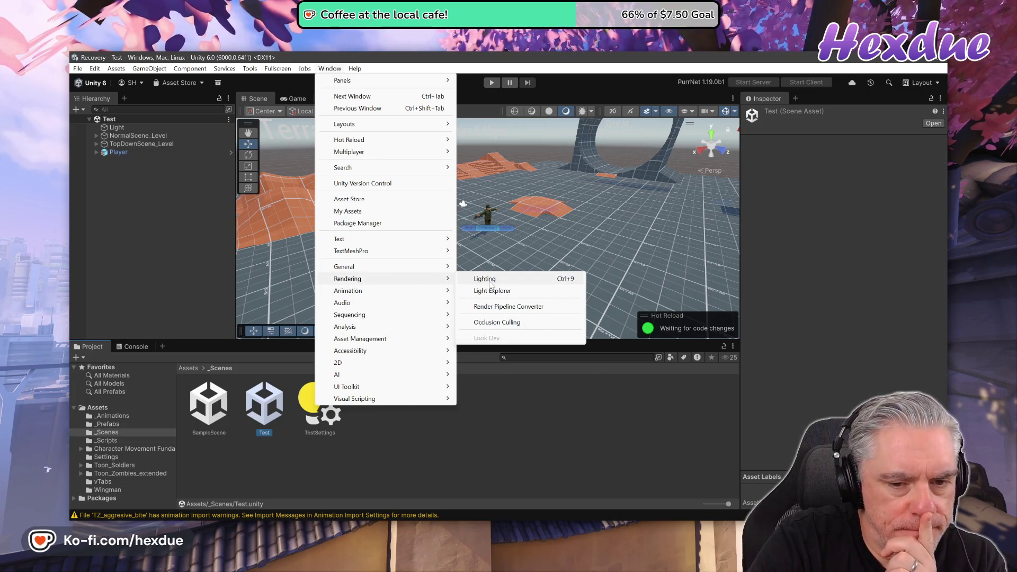
- Enable fog in Lighting's Environment settings and dock the Lighting tab beside Inspector
click(489, 280)
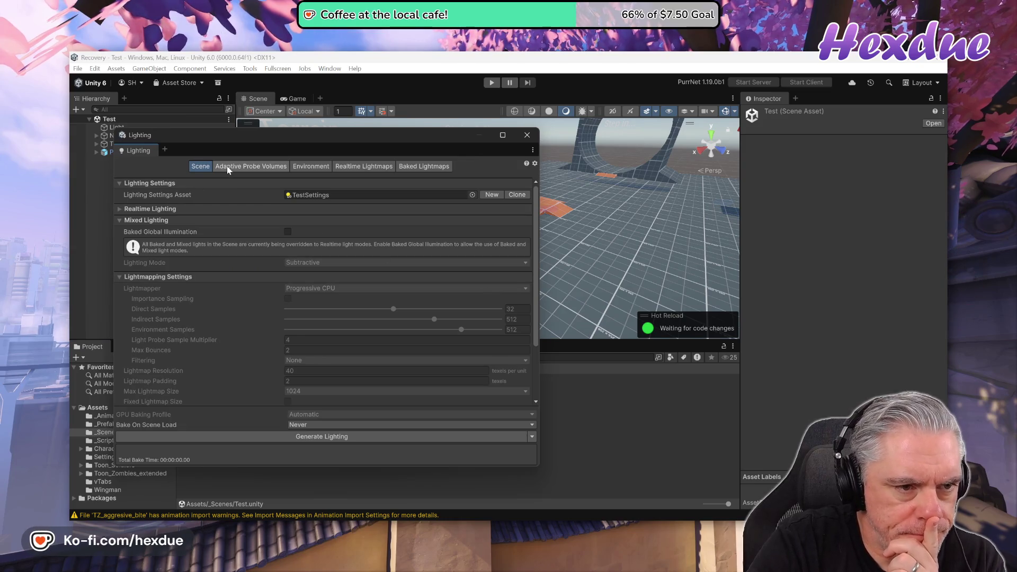
click(300, 167)
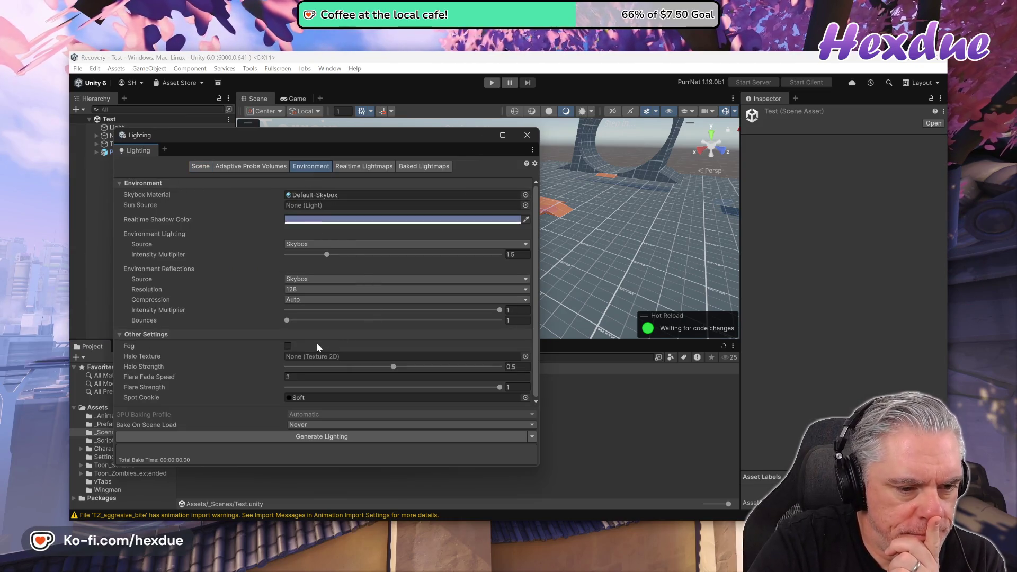
click(289, 345)
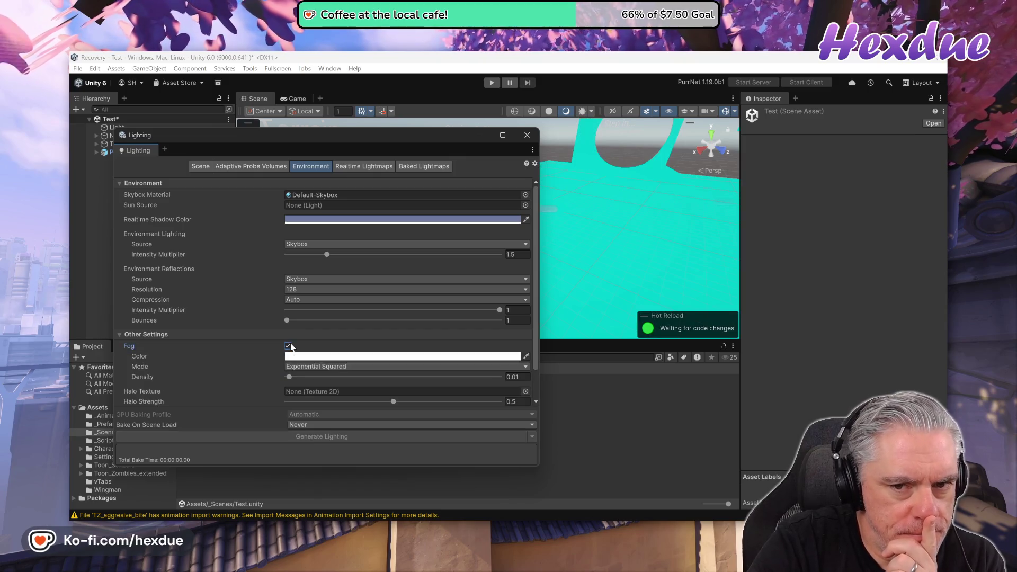
mouse_move(350, 142)
mouse_down()
mouse_move(713, 289)
mouse_move(795, 168)
mouse_move(552, 181)
mouse_move(253, 150)
mouse_move(242, 118)
mouse_move(417, 177)
mouse_up()
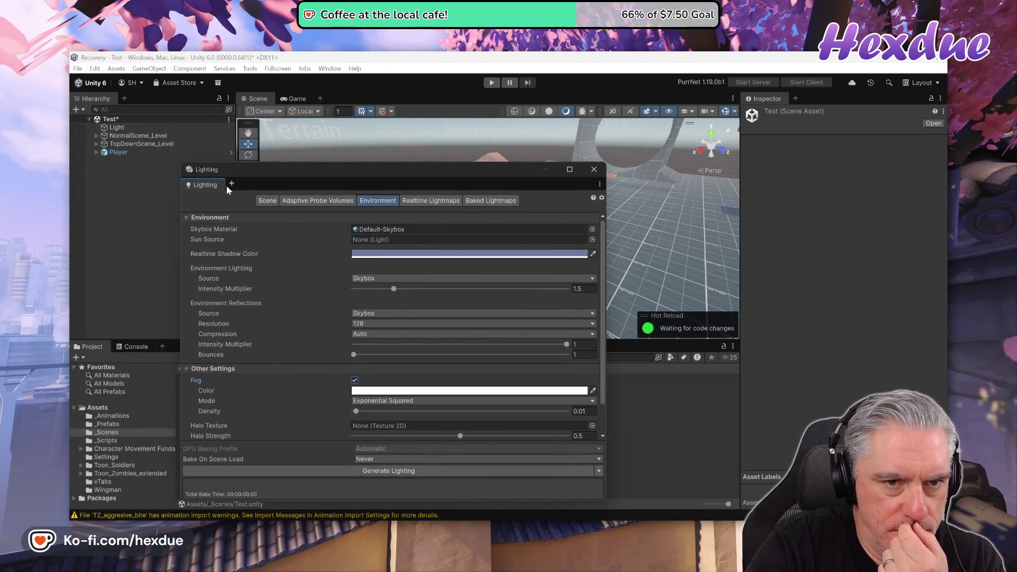
mouse_move(226, 186)
mouse_down()
mouse_move(318, 185)
mouse_move(802, 120)
mouse_move(813, 99)
mouse_up()
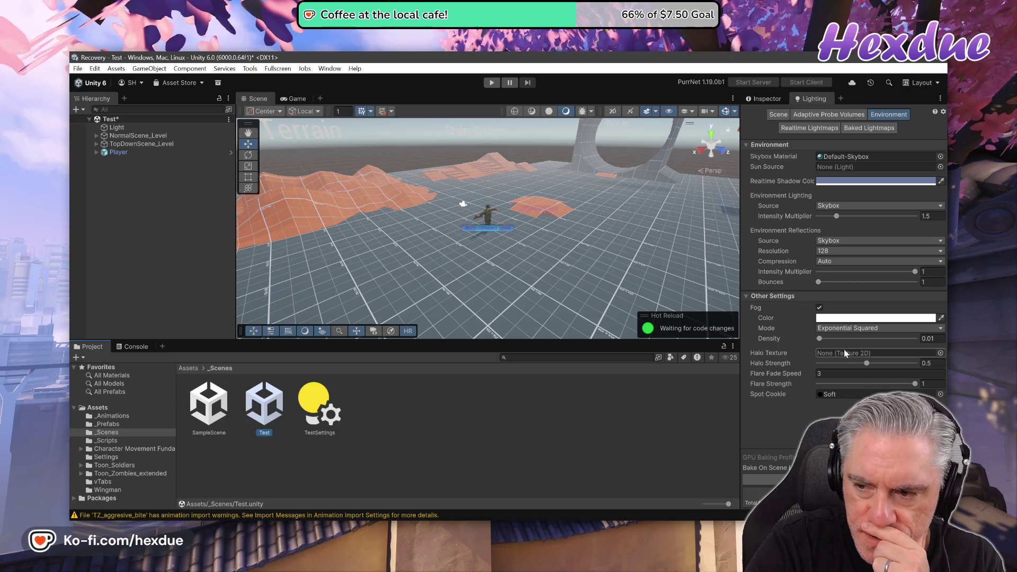
- Try a higher fog density, undo it back to 0.01, and return to the fog Short
drag(820, 339, 852, 340)
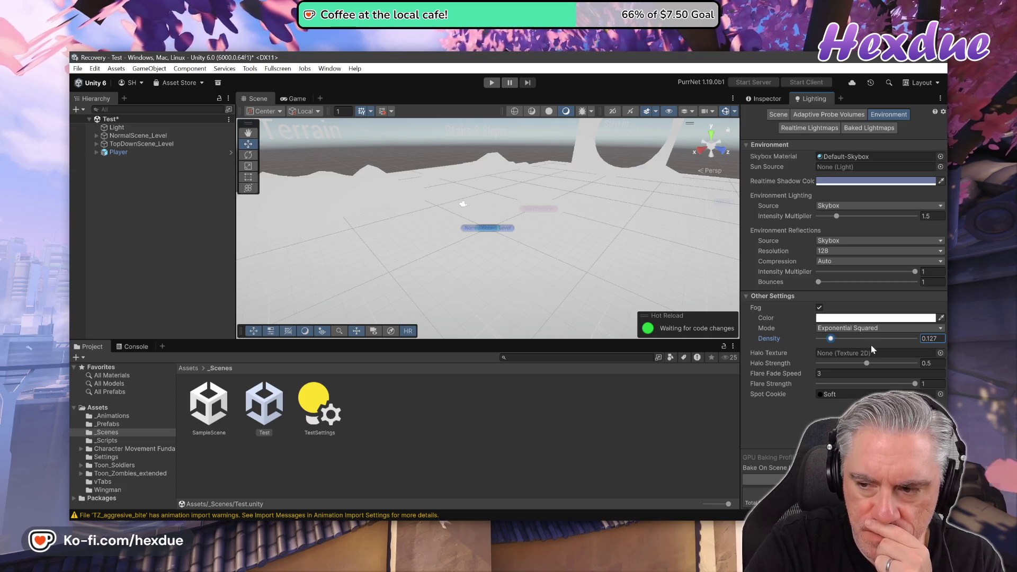
click(95, 68)
click(105, 82)
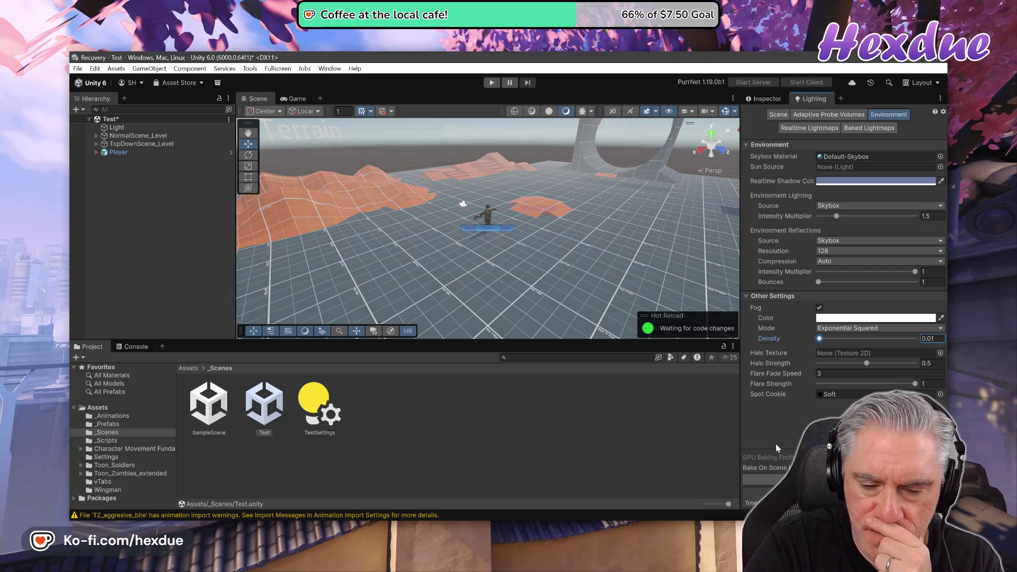
key(alt+Tab)
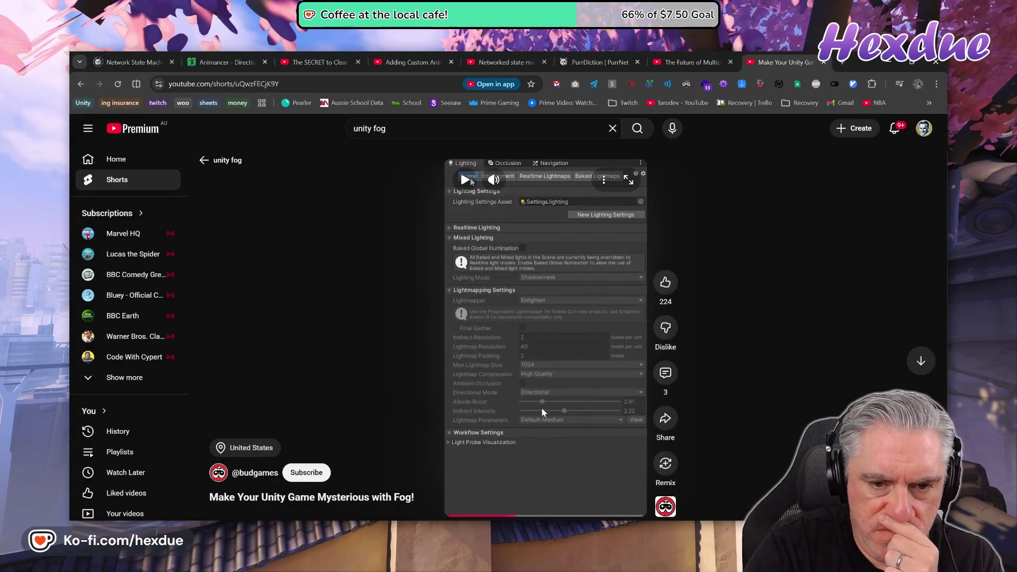
- Pause the Short on its Linear fog settings (Start 10, End 80.81), then return to Unity
click(541, 408)
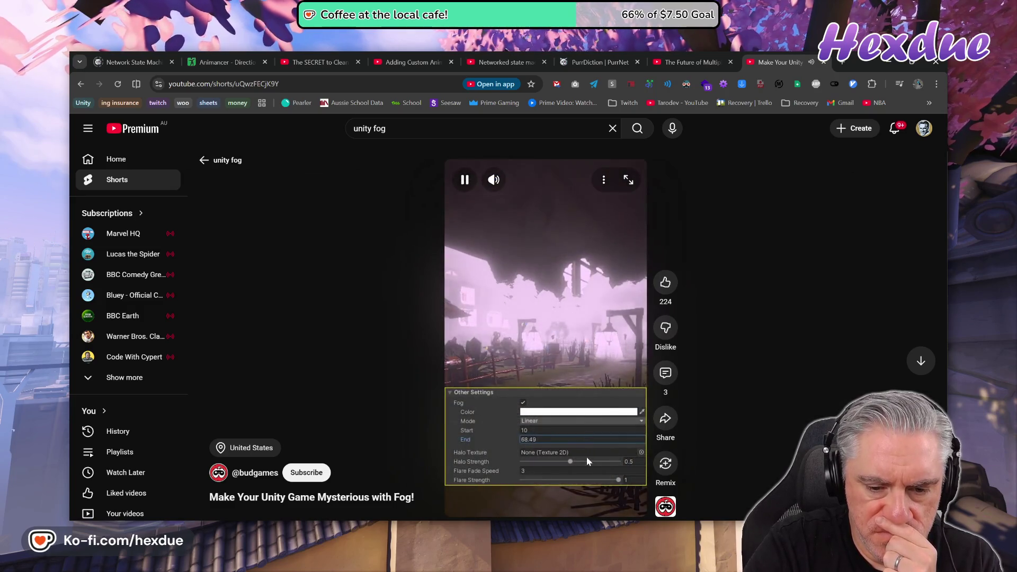
click(586, 456)
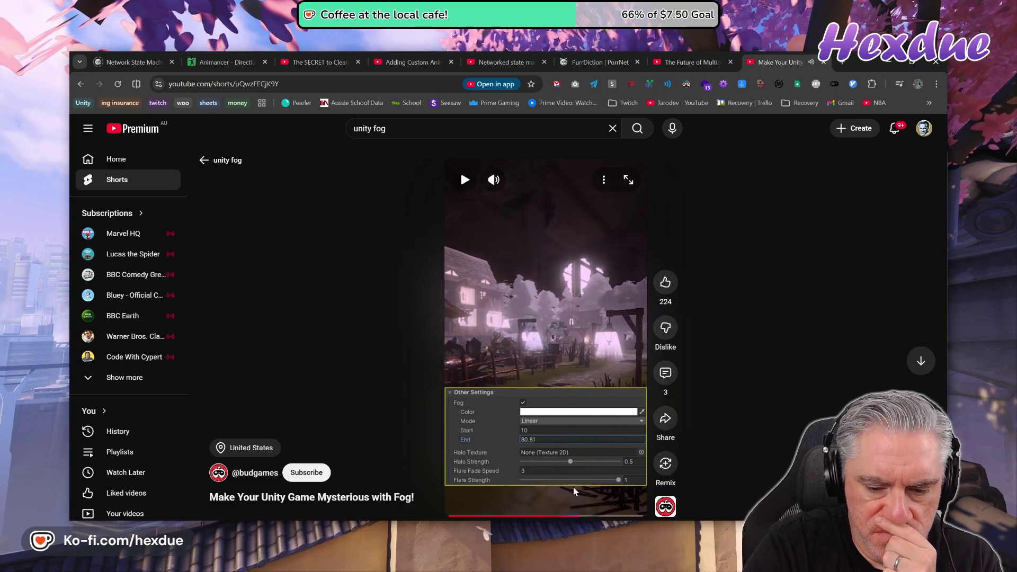
mouse_move(566, 569)
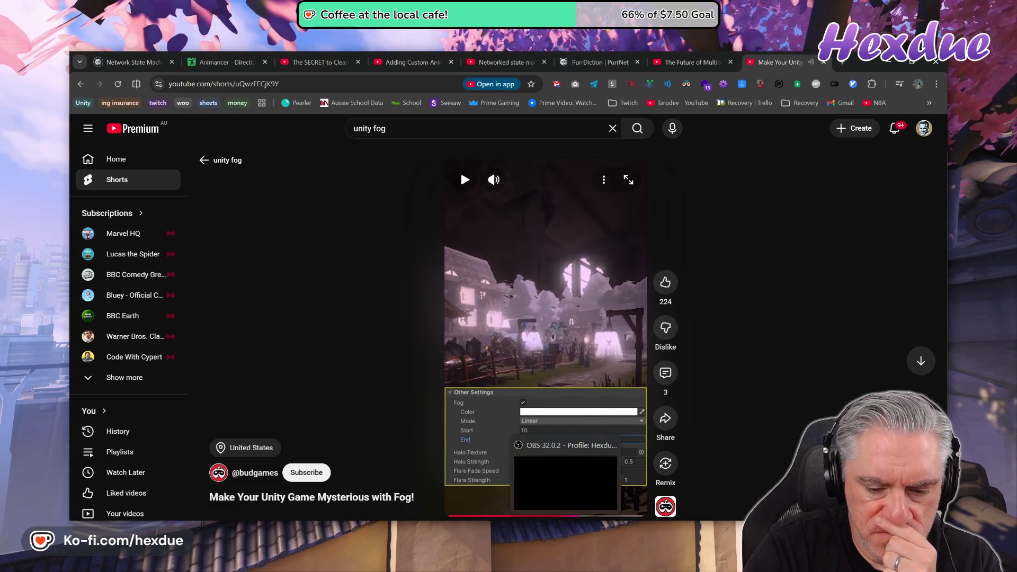
click(532, 570)
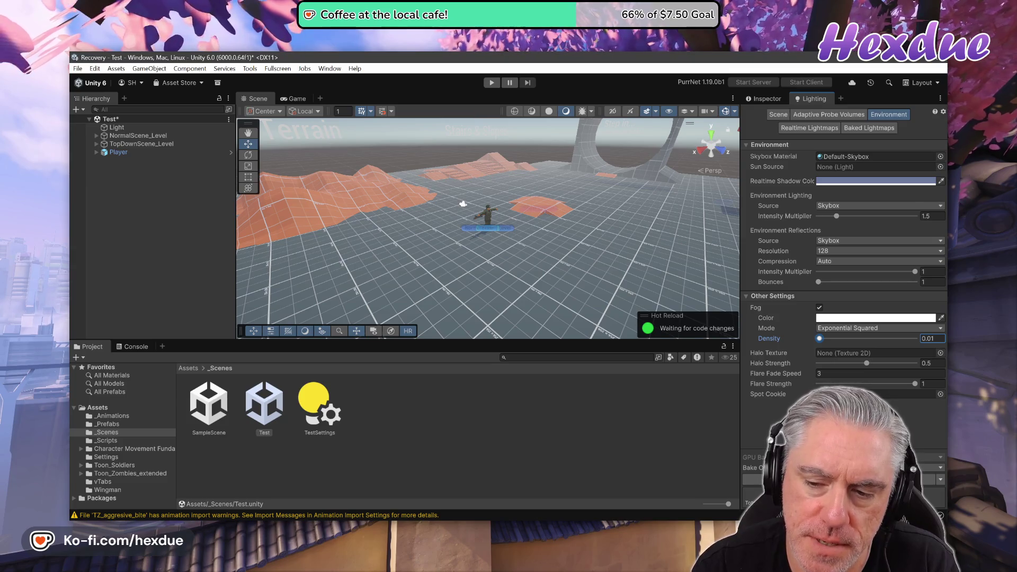
- Set the scene fog to Linear mode with End 50, then enter Play mode
key(alt+Tab)
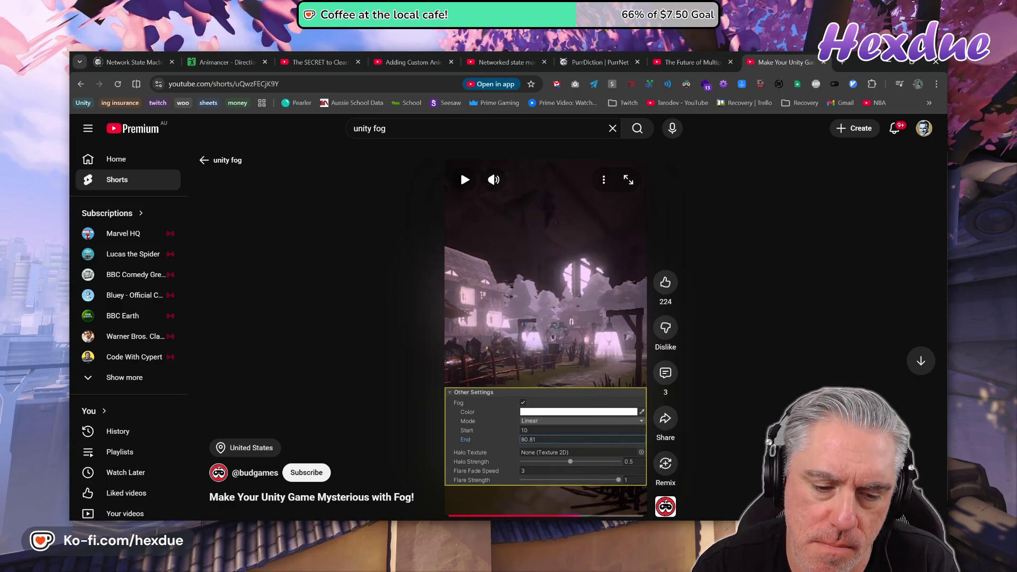
key(alt+Tab)
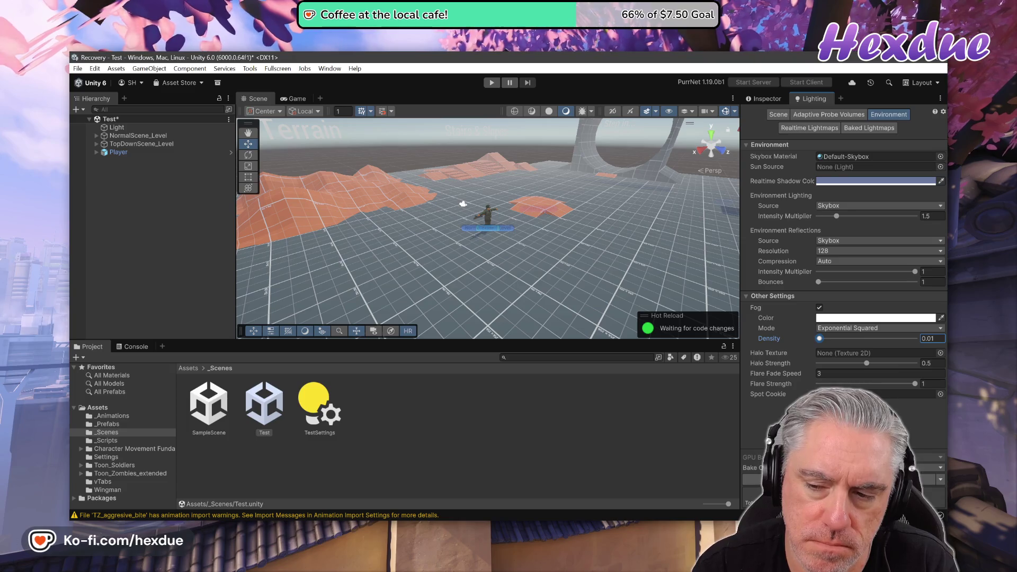
key(alt+Tab)
key(alt+Tab)
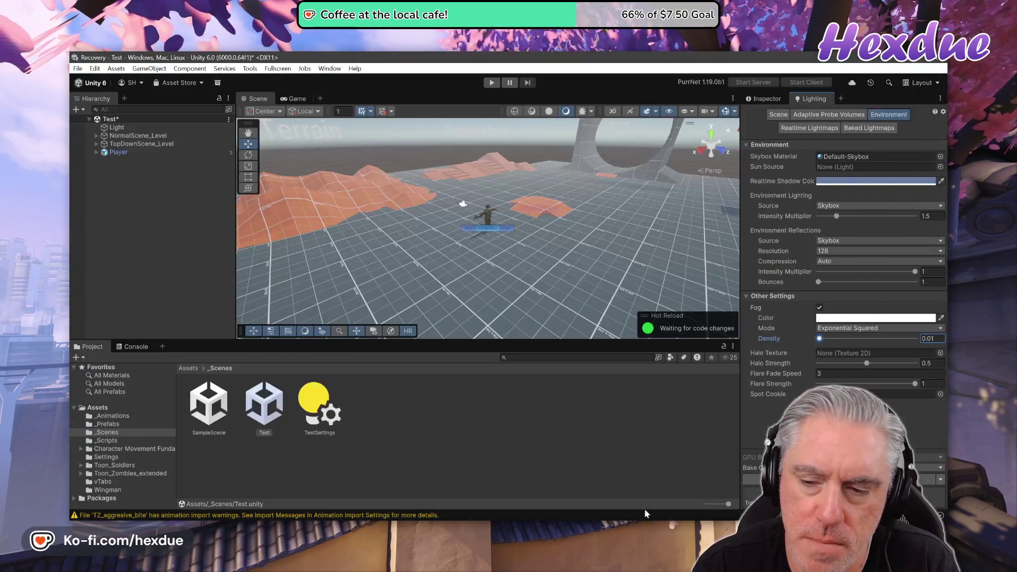
click(829, 329)
click(834, 338)
drag(643, 355, 646, 355)
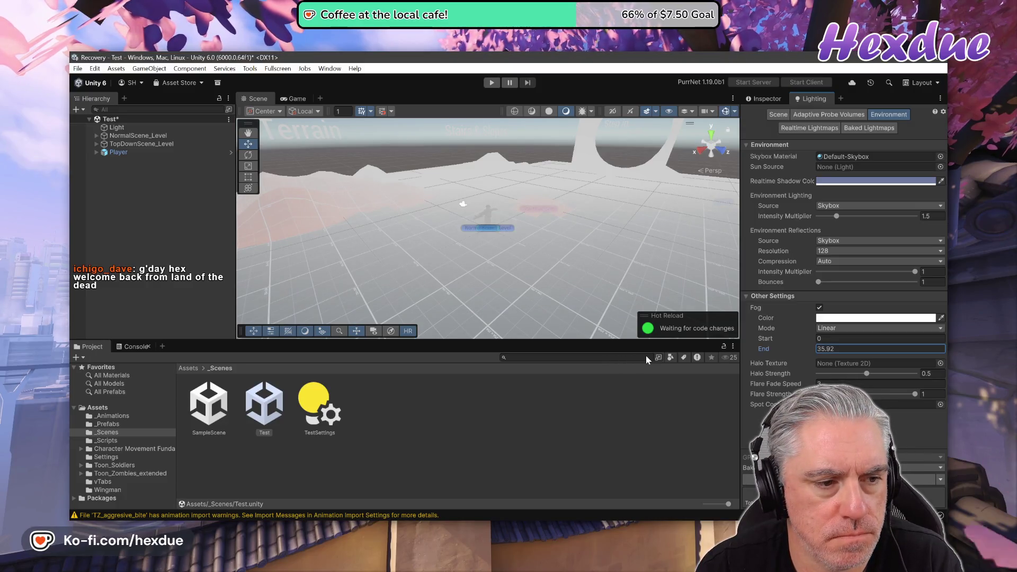
mouse_move(646, 355)
mouse_down()
mouse_move(659, 358)
mouse_move(650, 355)
mouse_up()
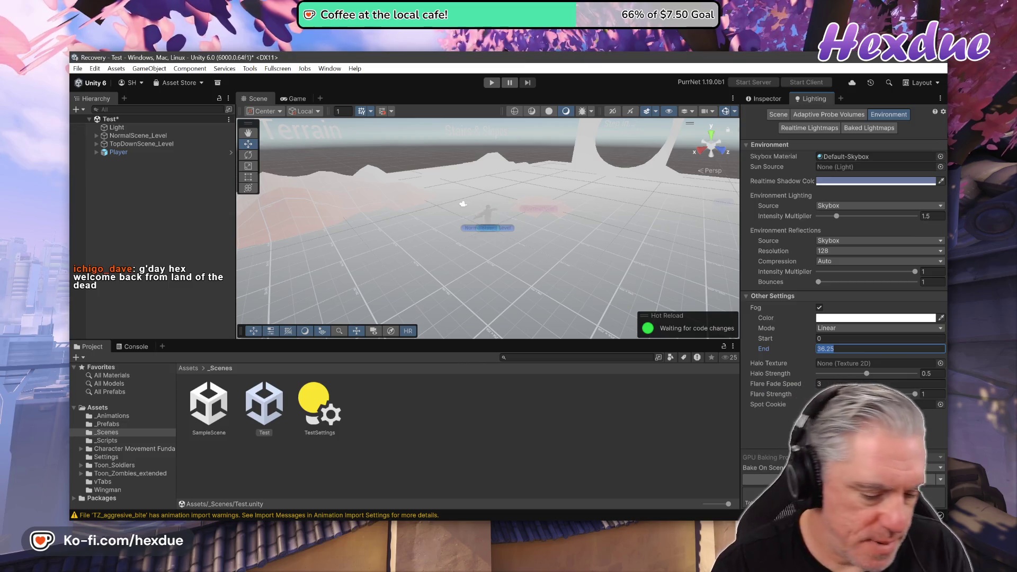
text(50)
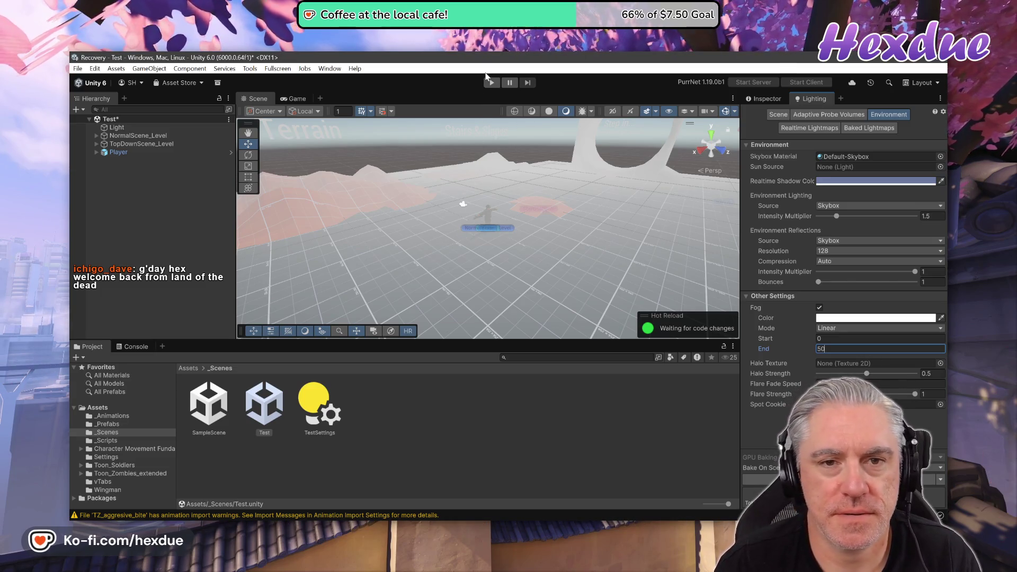
key(ctrl+p)
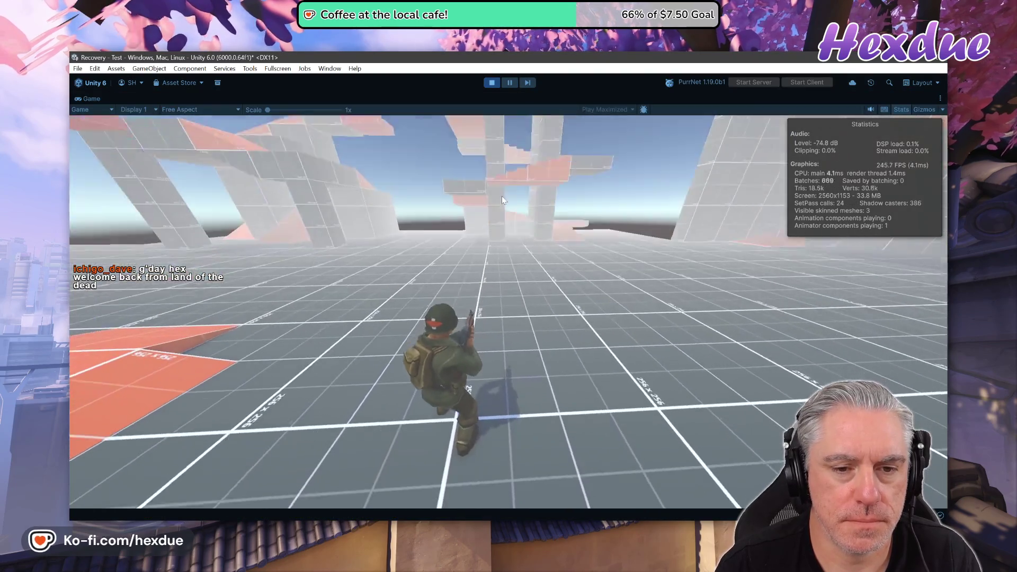
- Run the character through the white linear fog toward the Gravity Switches wall, then stop playing
click(501, 196)
key(w)
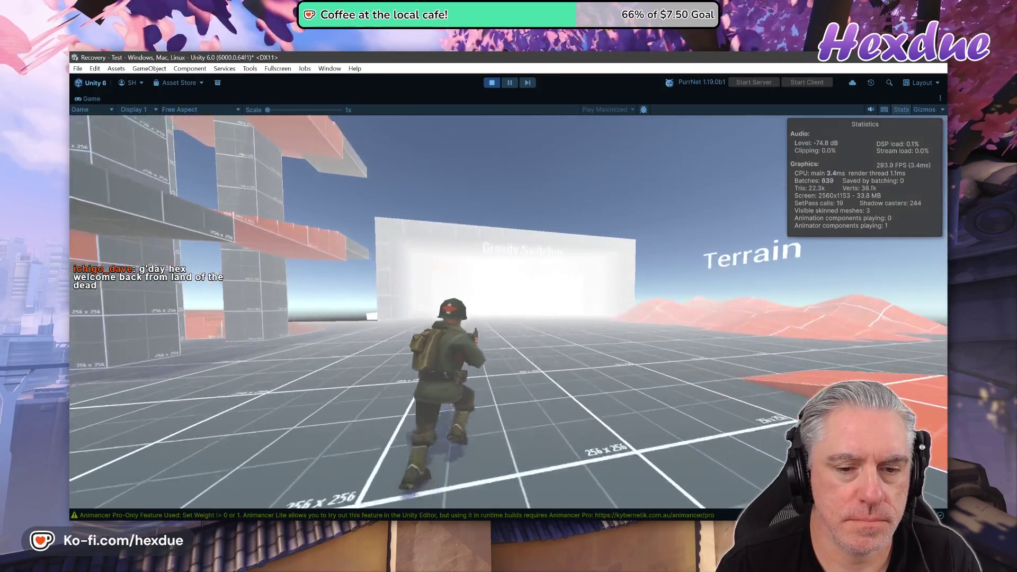
key(w)
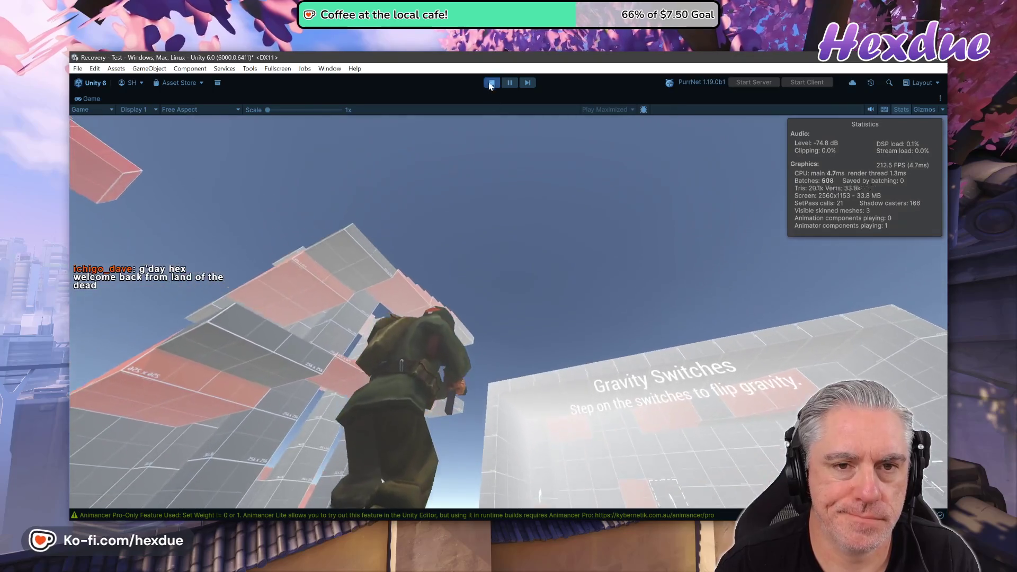
key(Escape)
click(489, 83)
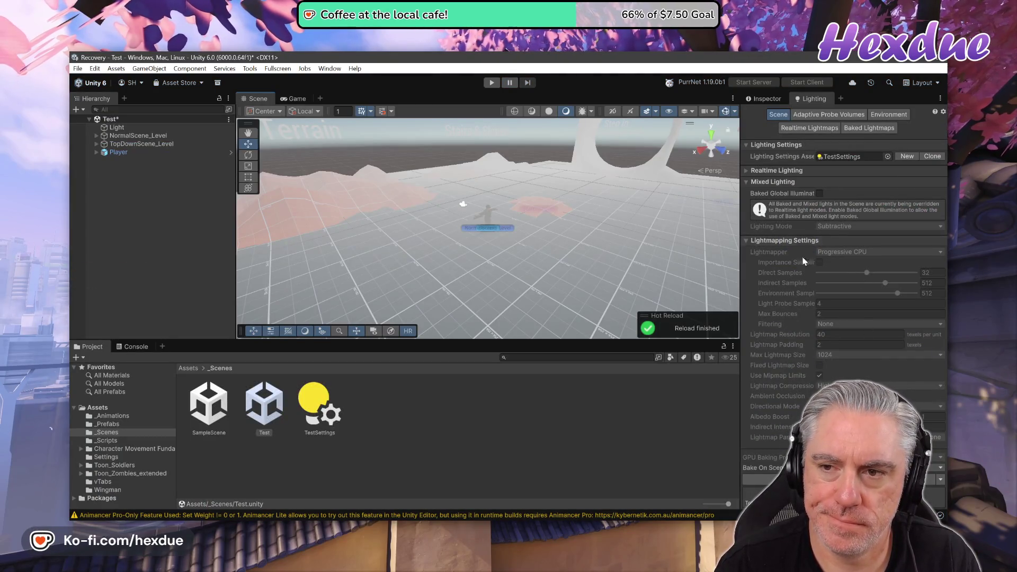
- Change the fog colour from white to black and start play mode again
click(889, 115)
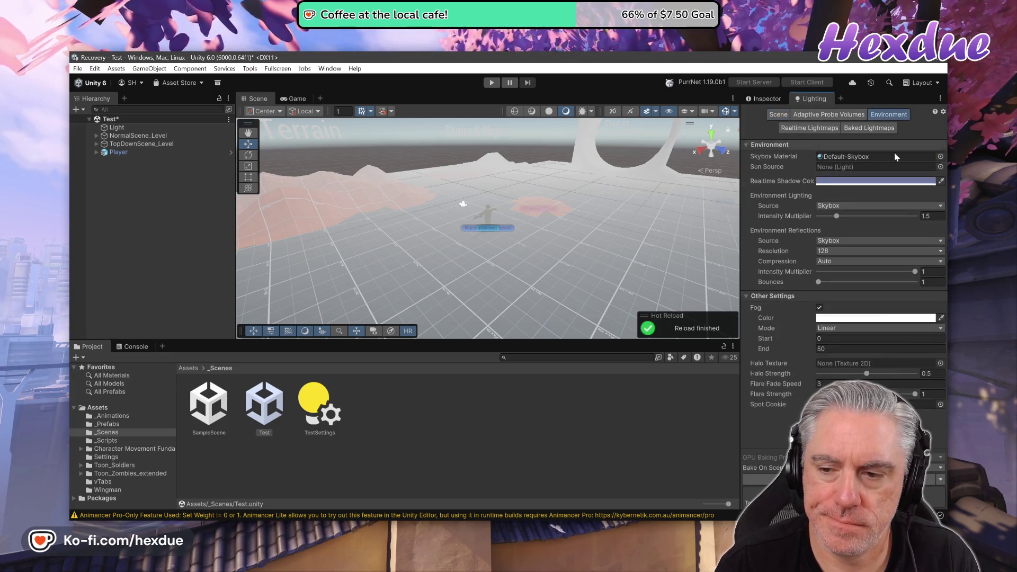
click(874, 318)
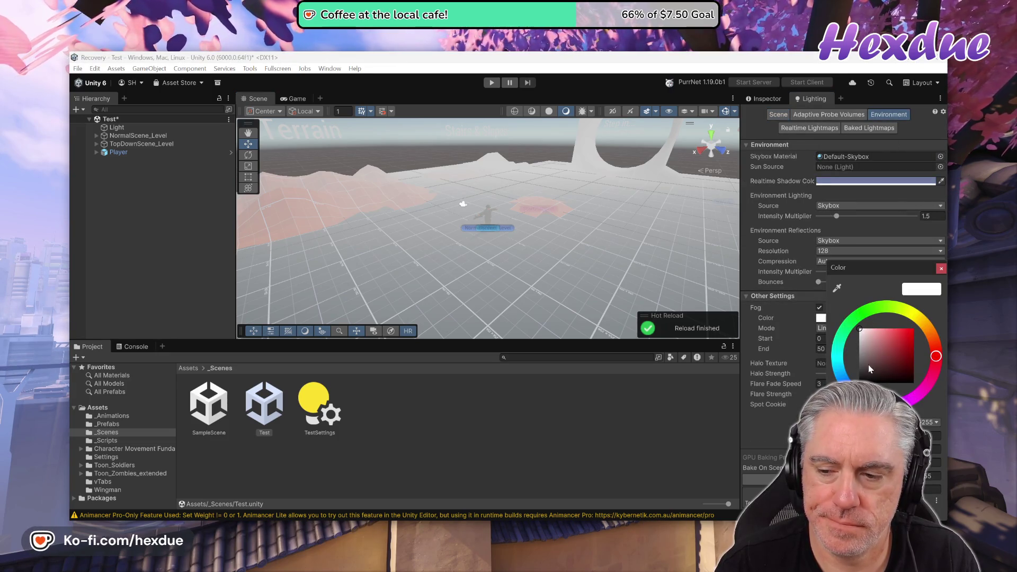
drag(868, 364, 860, 383)
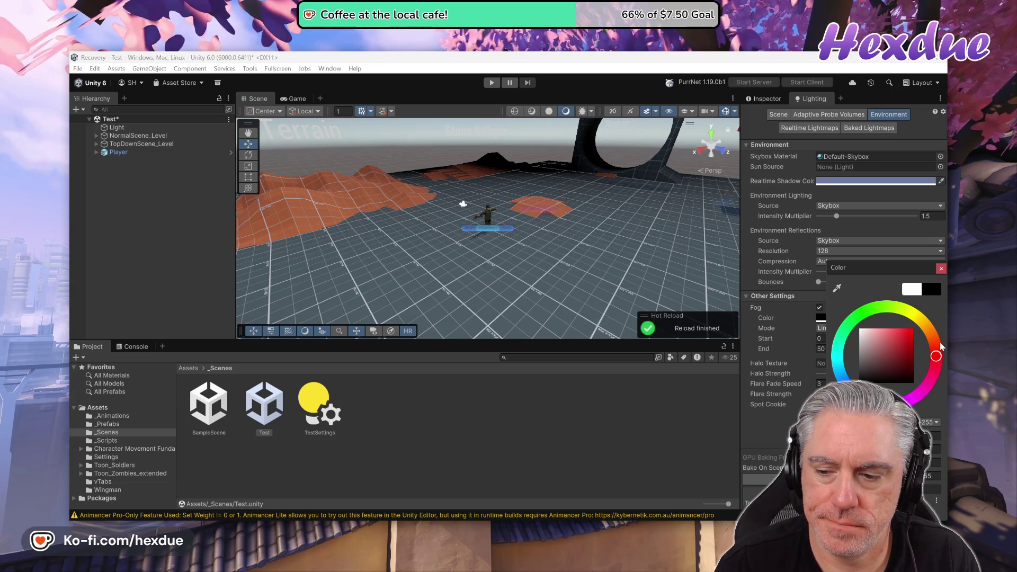
click(941, 268)
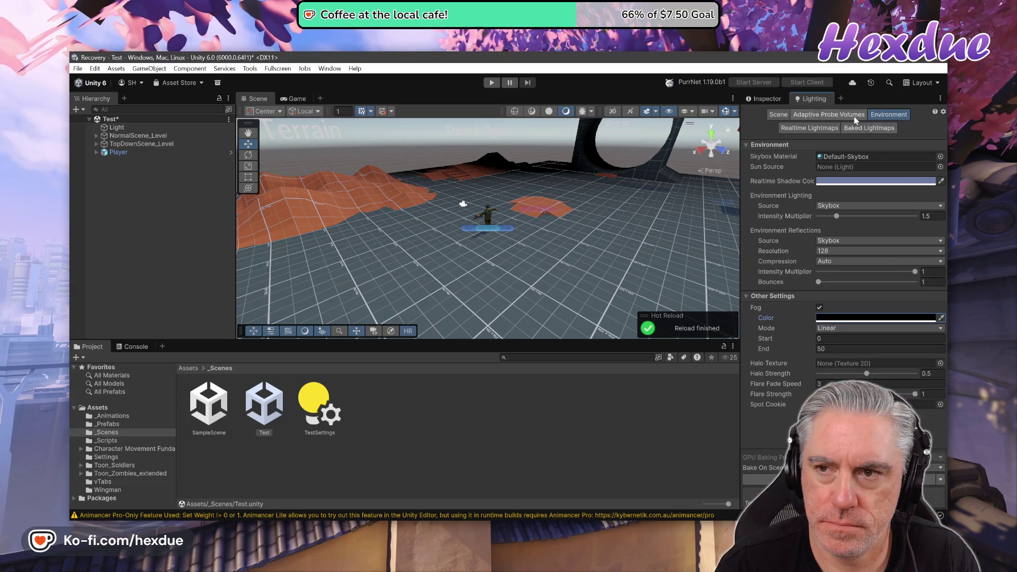
click(491, 83)
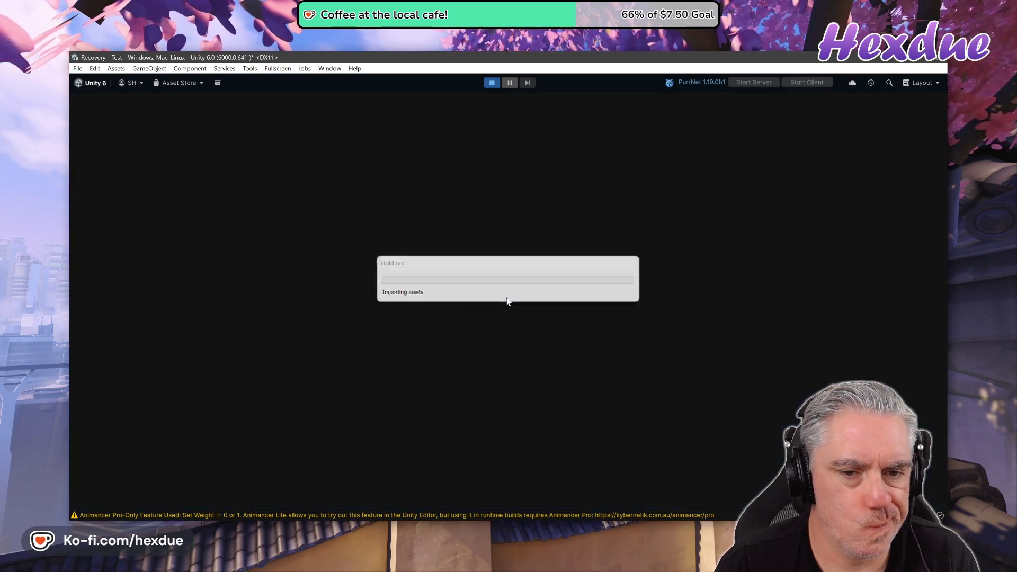
- Run the character toward the Tower under the black fog, then stop playing
key(w)
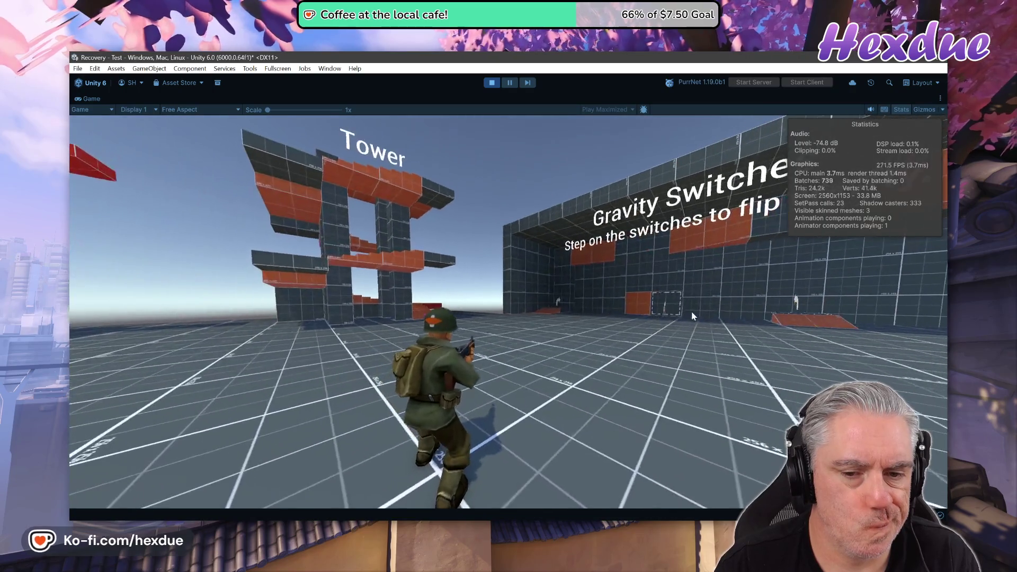
key(w)
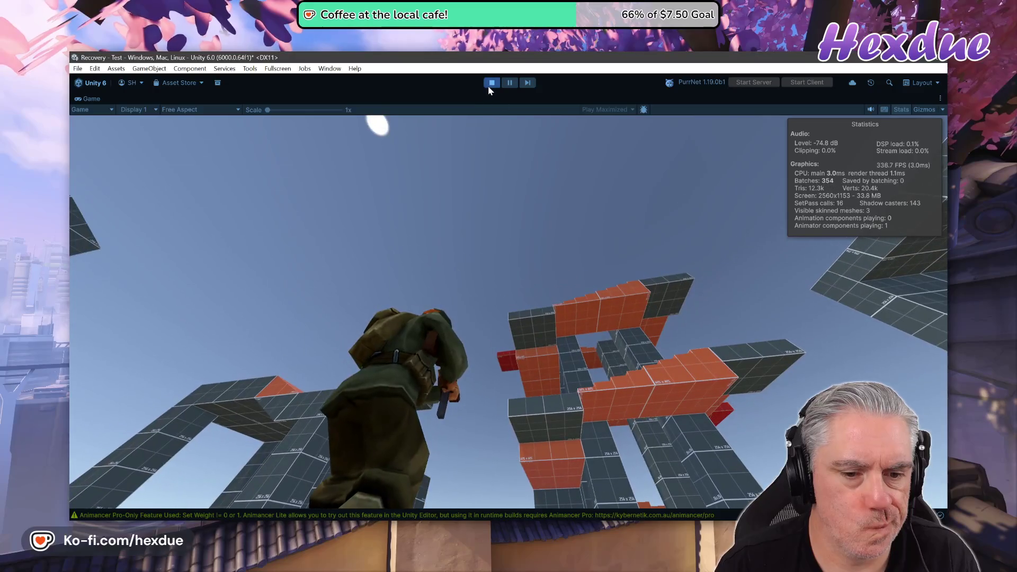
click(489, 83)
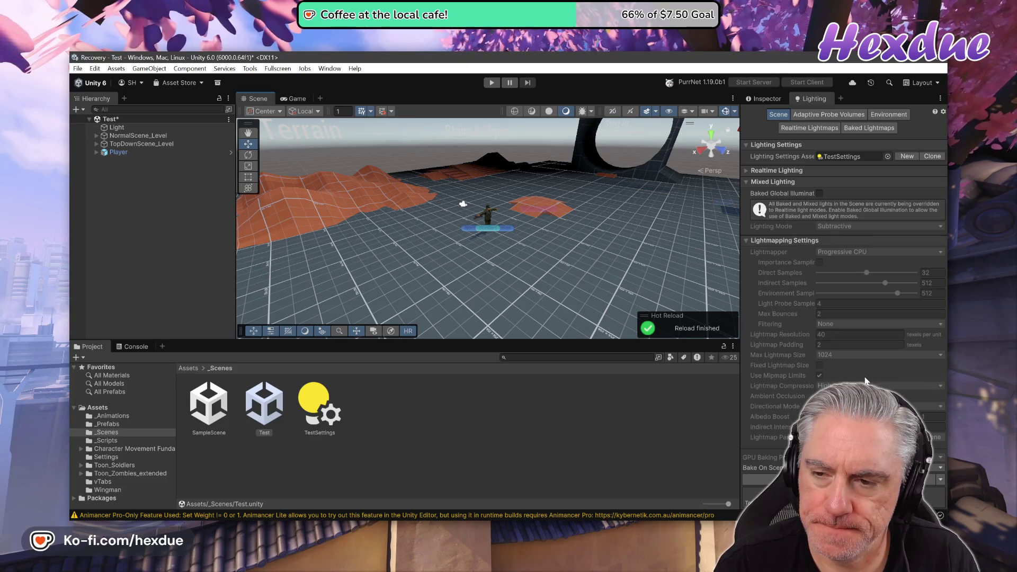
- Pull the linear fog End distance from 50 down to 10.06 and enter play mode
click(847, 114)
click(873, 115)
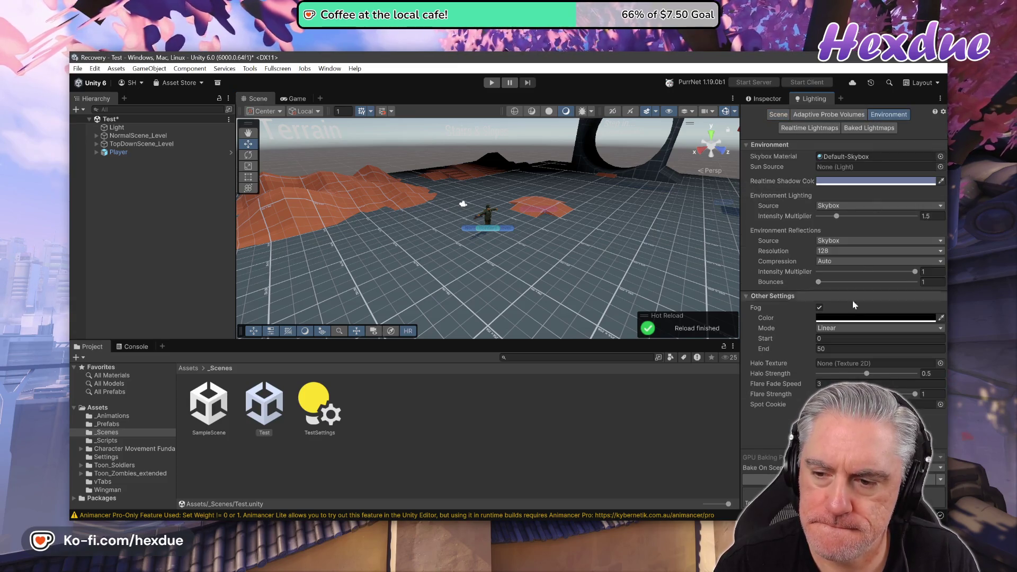
click(830, 338)
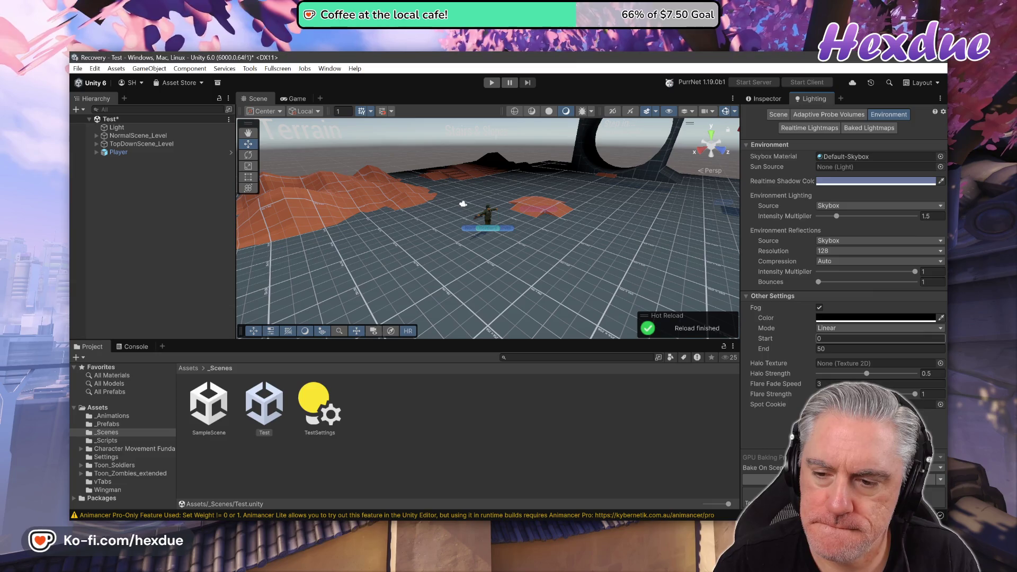
mouse_move(815, 348)
mouse_down()
mouse_move(342, 338)
mouse_move(136, 346)
mouse_up()
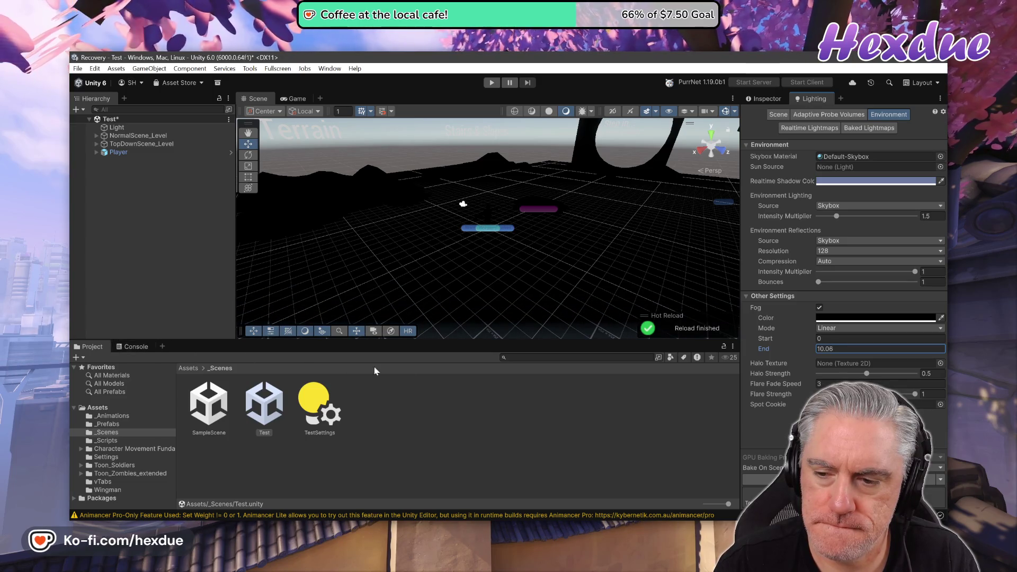
key(ctrl+p)
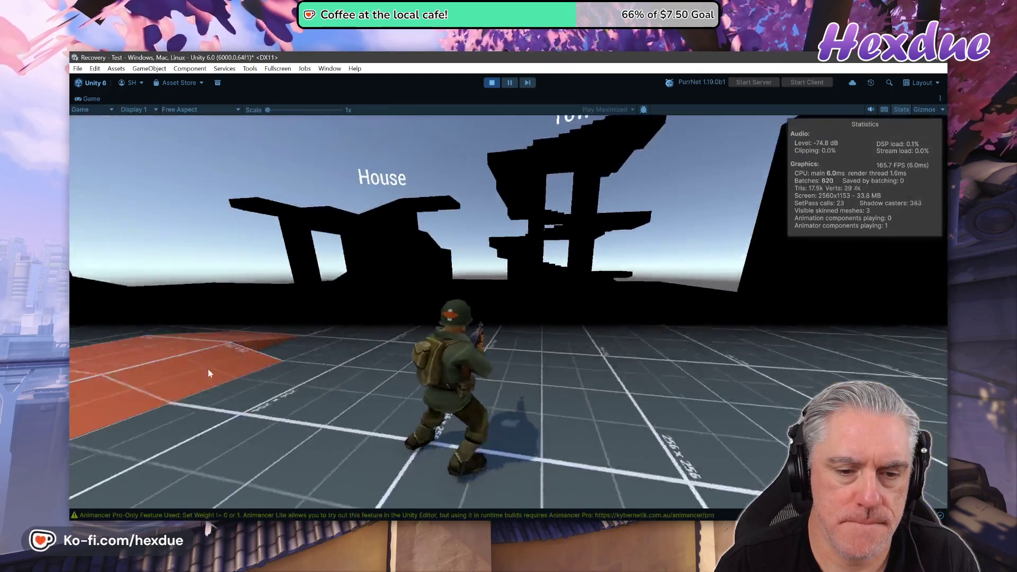
- Look around the level in the dense black fog at End 10.06, then stop playing
mouse_move(69, 369)
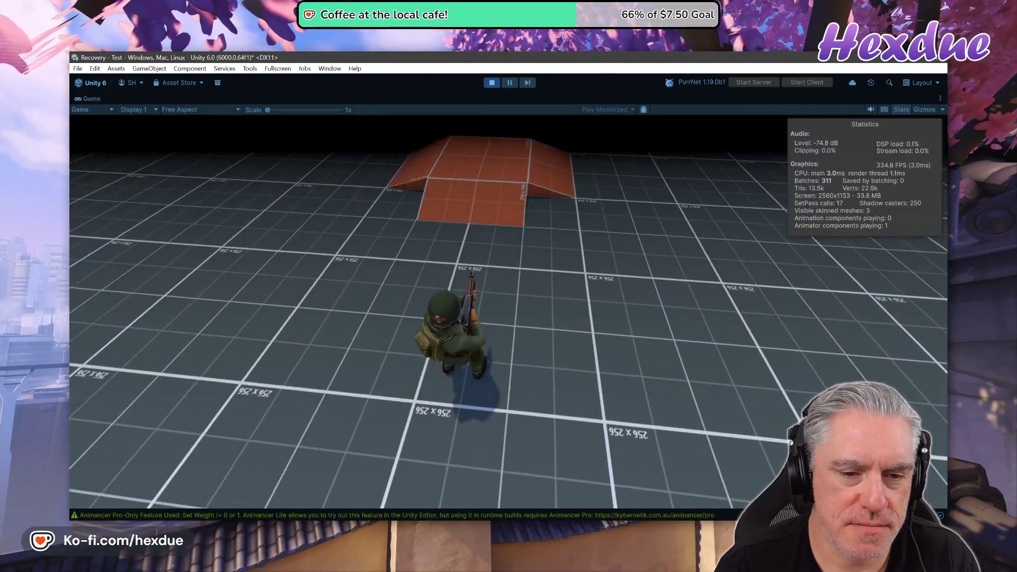
mouse_move(313, 350)
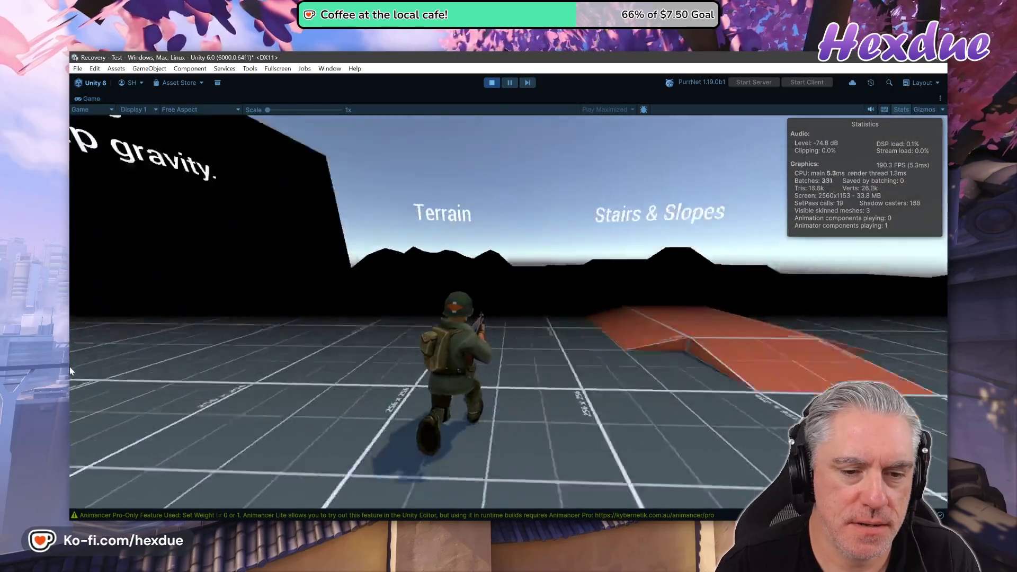
mouse_move(783, 287)
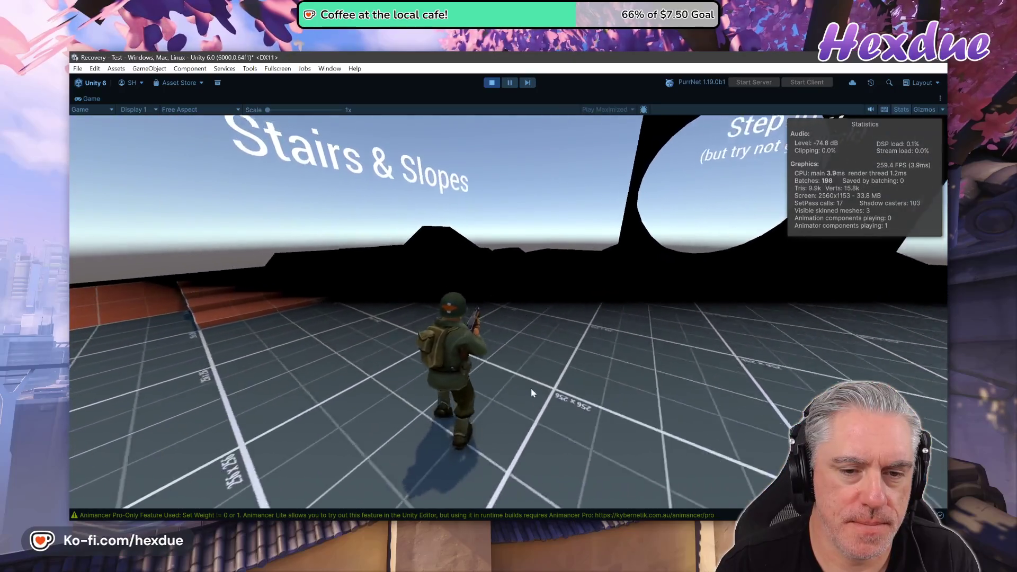
mouse_move(490, 353)
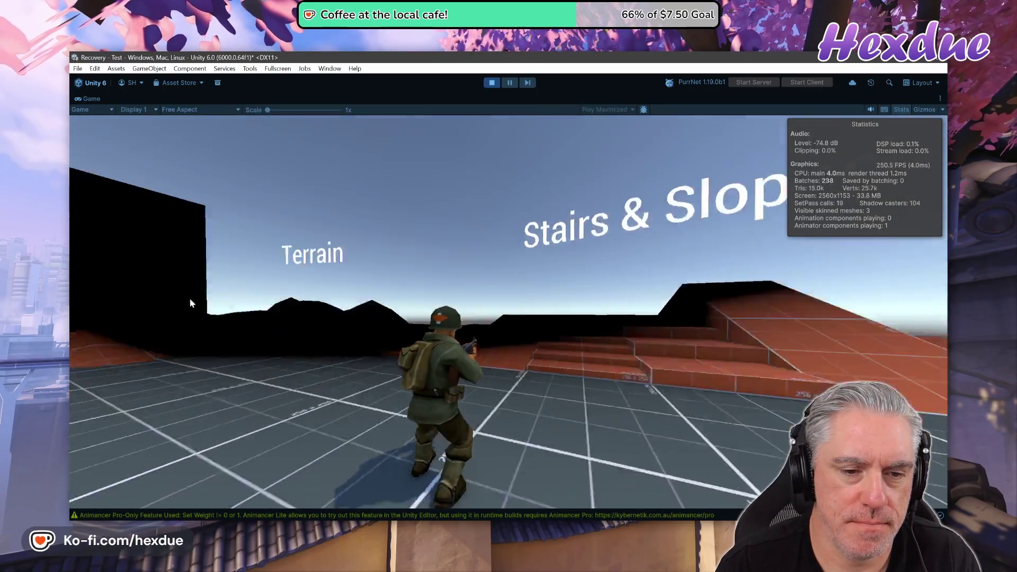
mouse_move(71, 329)
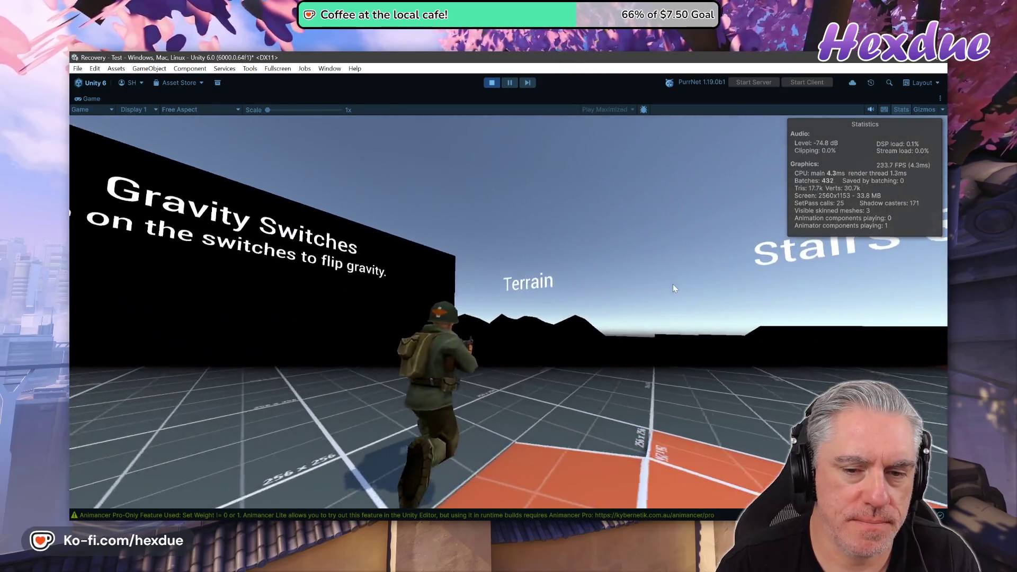
mouse_move(769, 271)
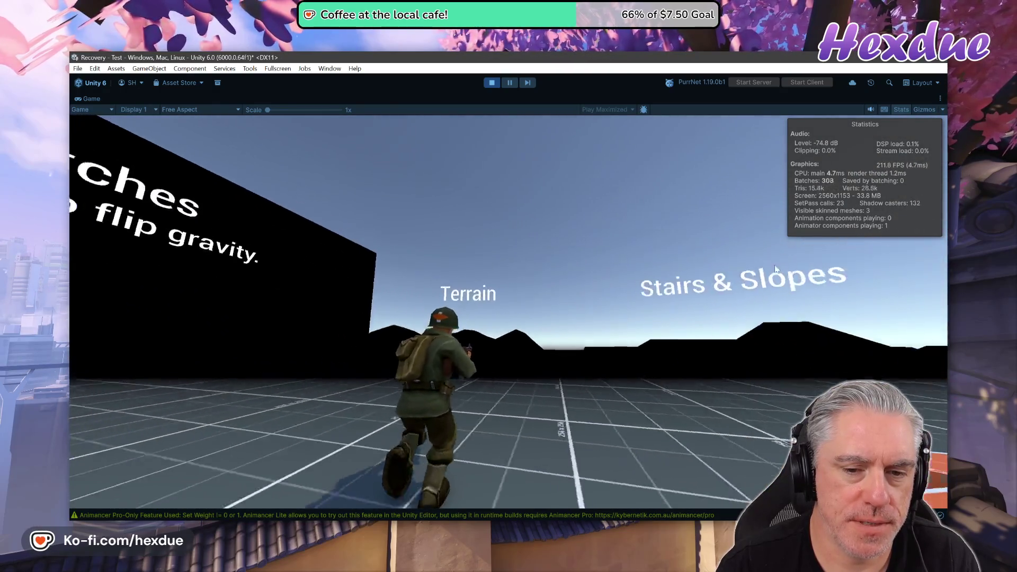
click(491, 84)
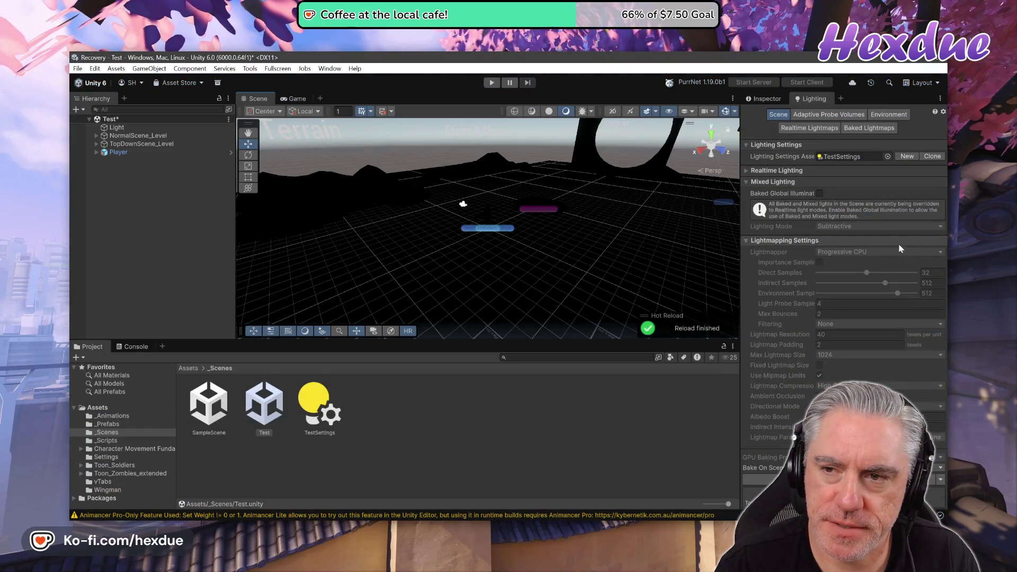
- In Environment lighting, set the ambient source to Color and the Skybox Material to None
click(884, 116)
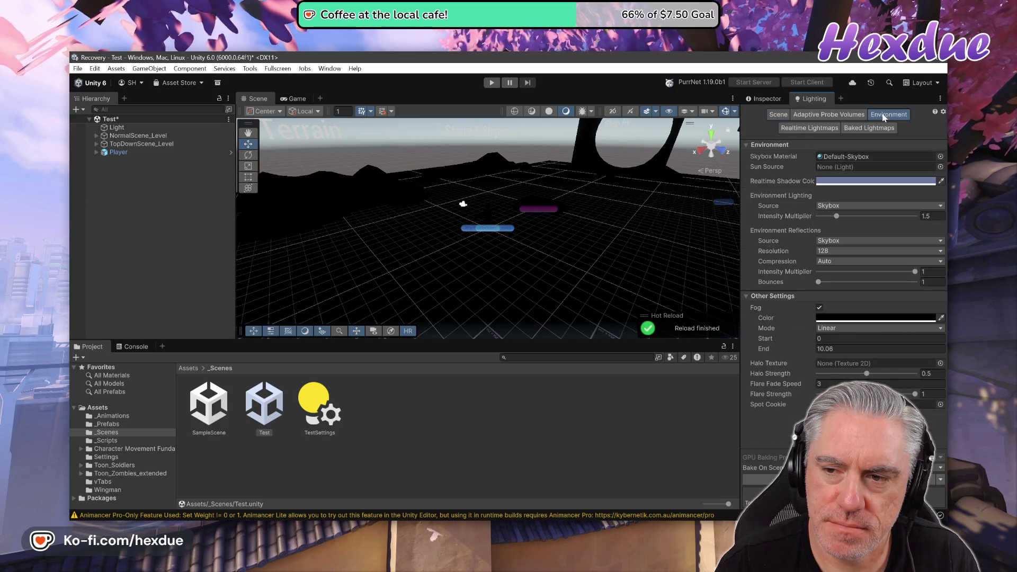
click(845, 206)
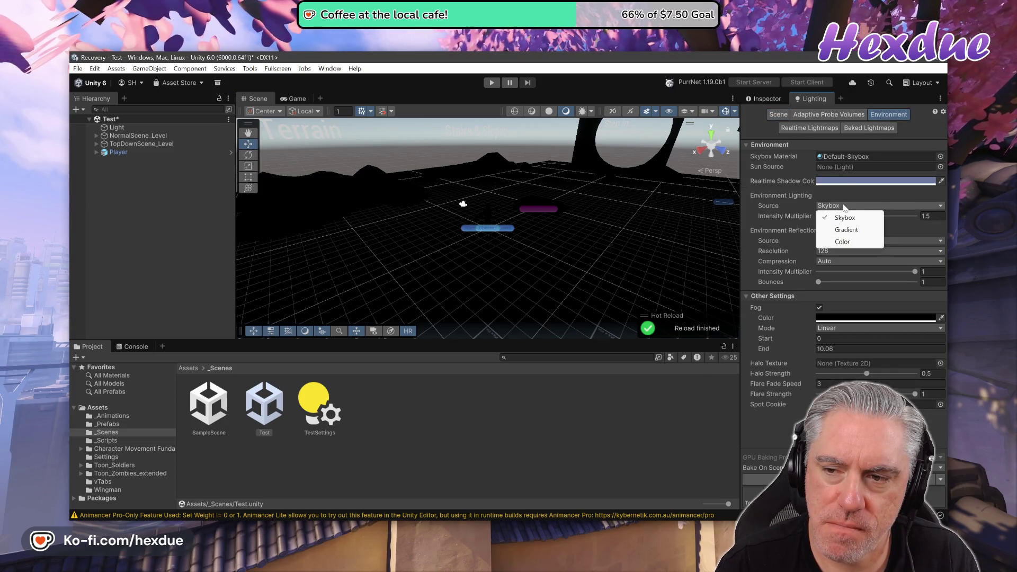
click(848, 241)
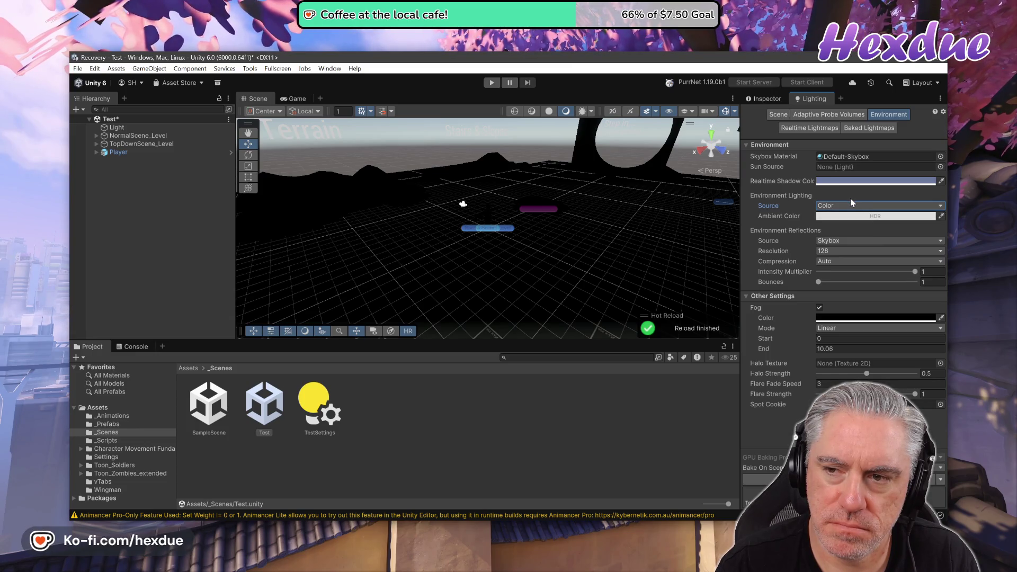
click(848, 265)
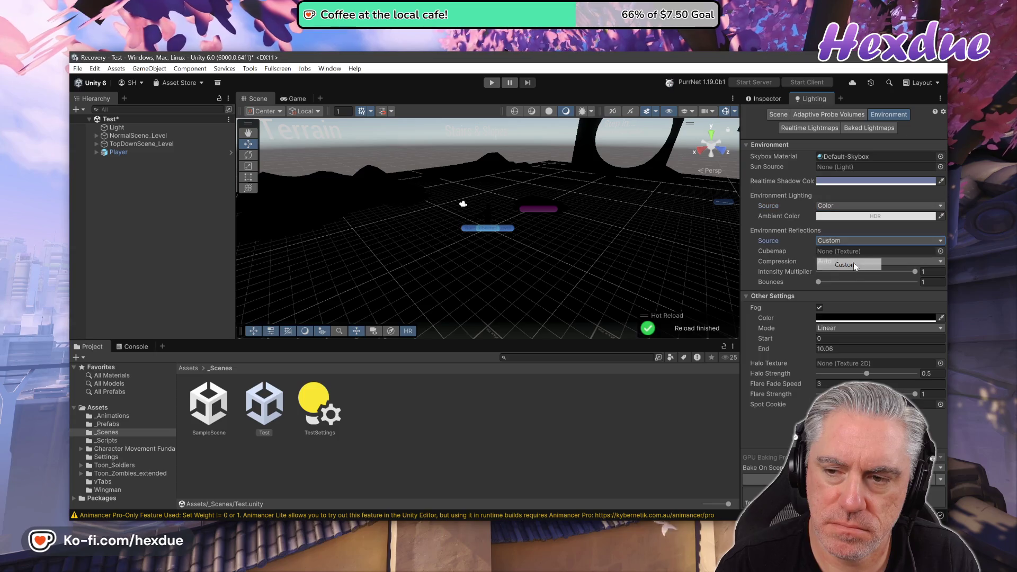
click(844, 241)
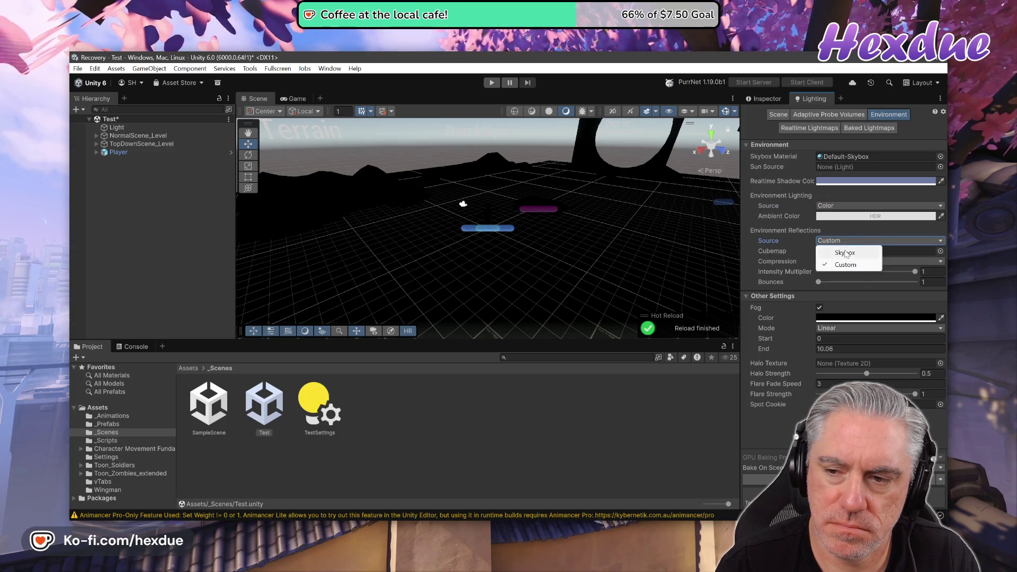
click(846, 253)
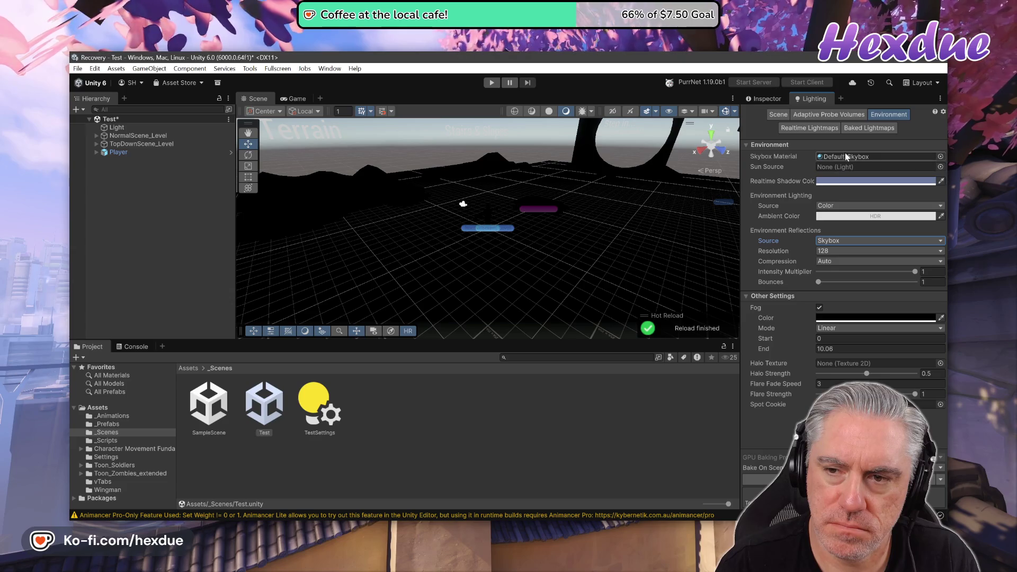
click(941, 157)
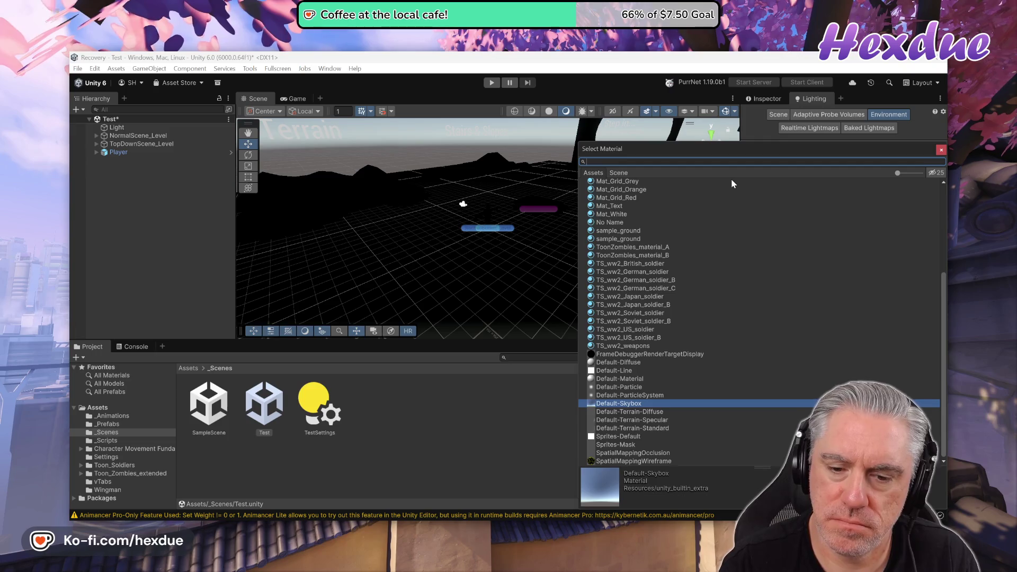
text(none)
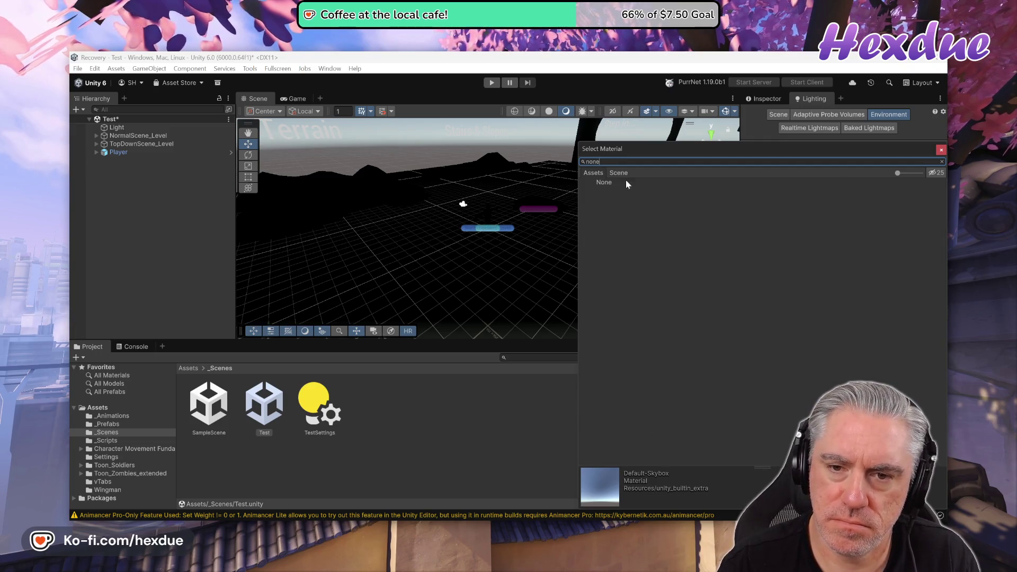
click(608, 185)
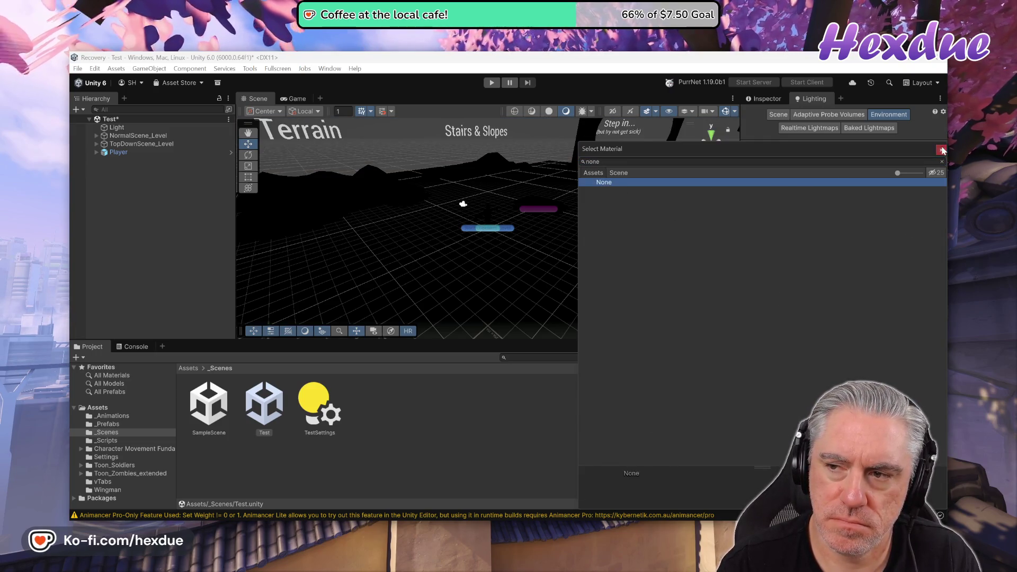
click(941, 150)
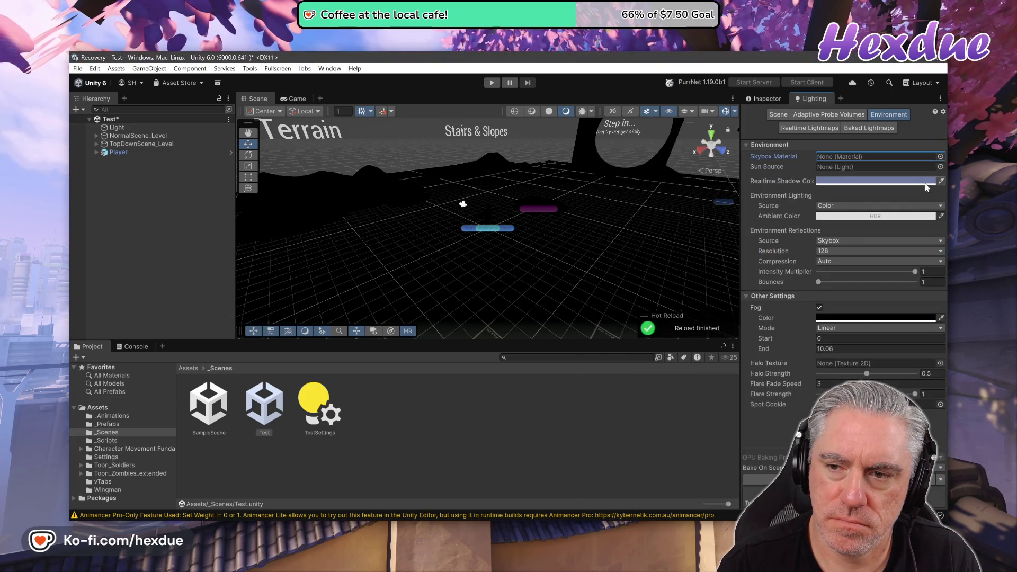
- Make the realtime shadow and ambient colours black and switch reflections to Custom
click(856, 182)
drag(869, 275, 843, 316)
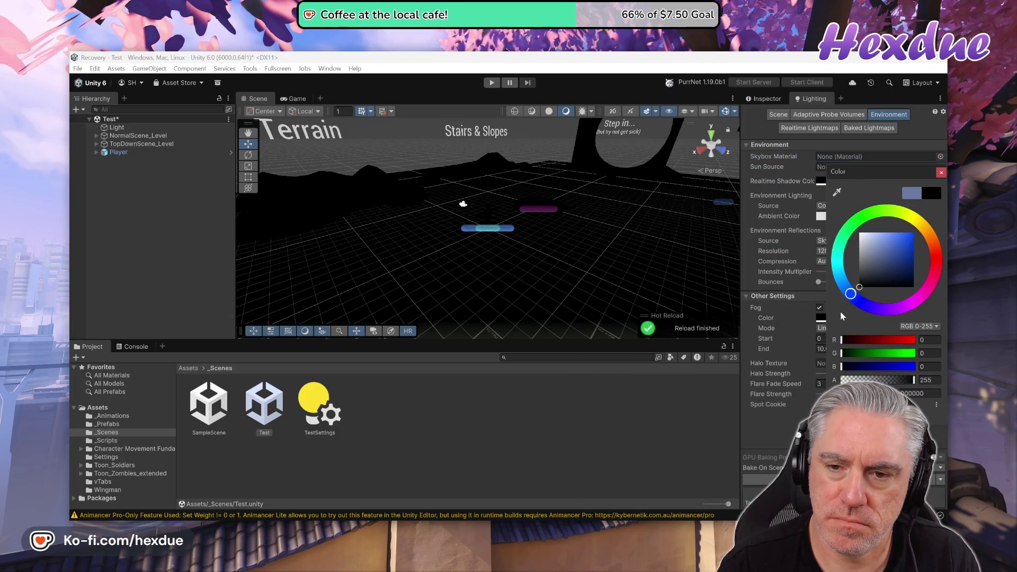
click(942, 172)
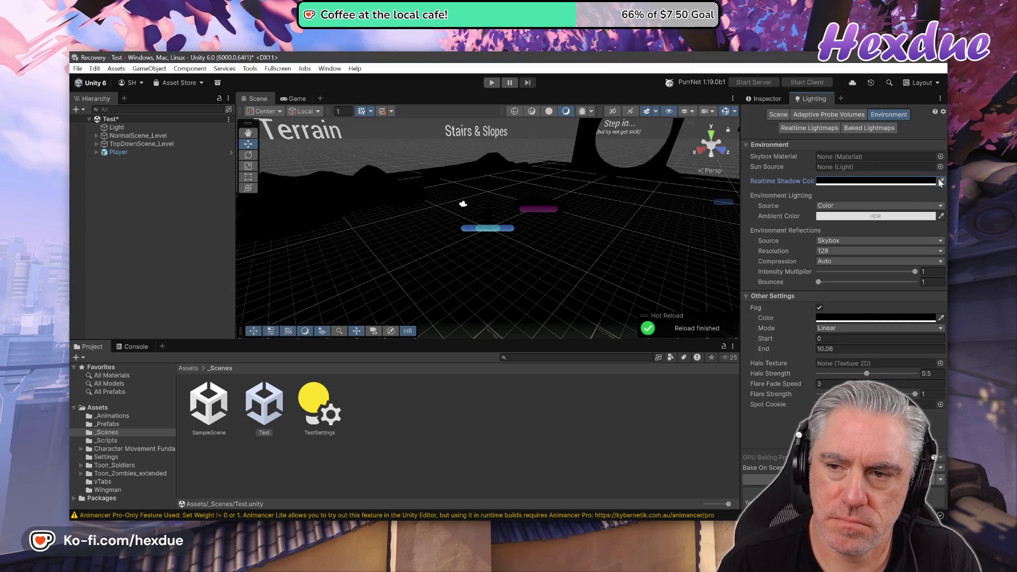
click(864, 217)
drag(890, 289, 861, 321)
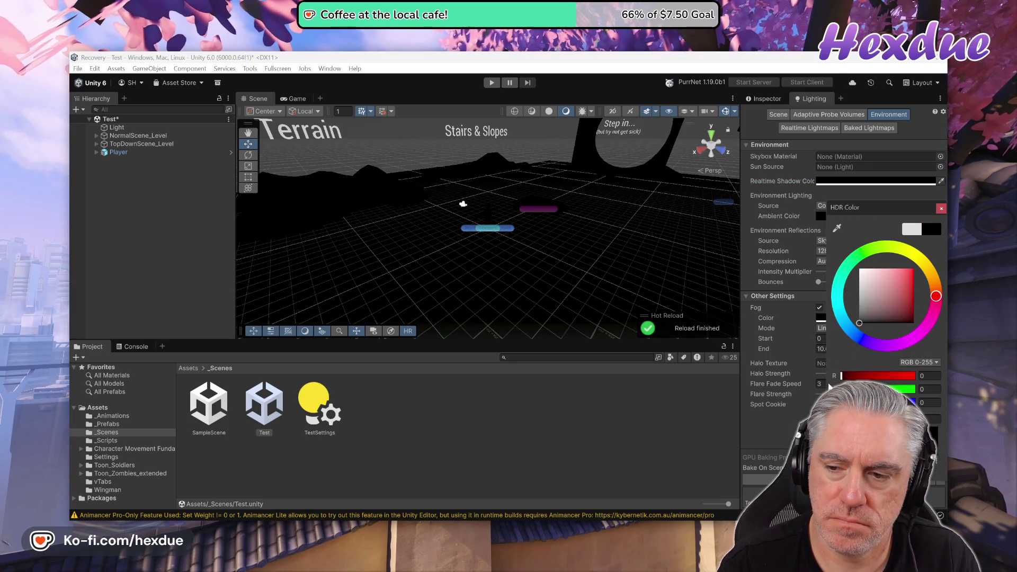
click(941, 209)
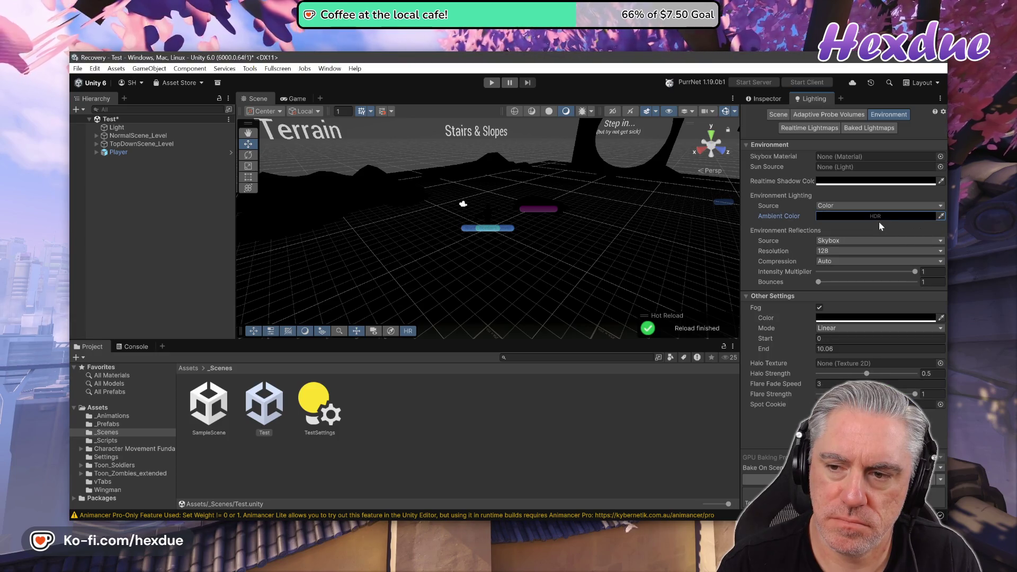
click(861, 240)
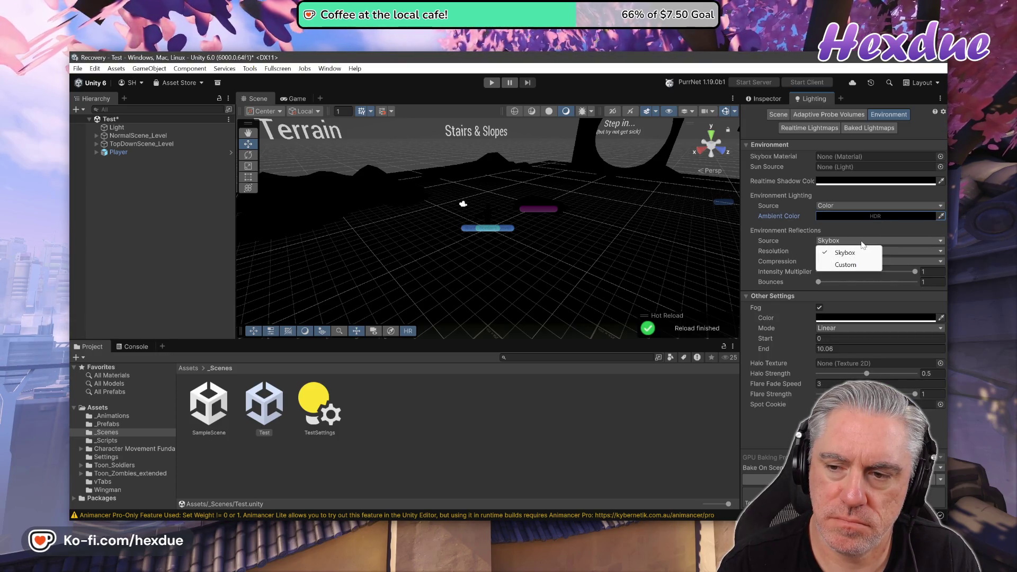
click(864, 265)
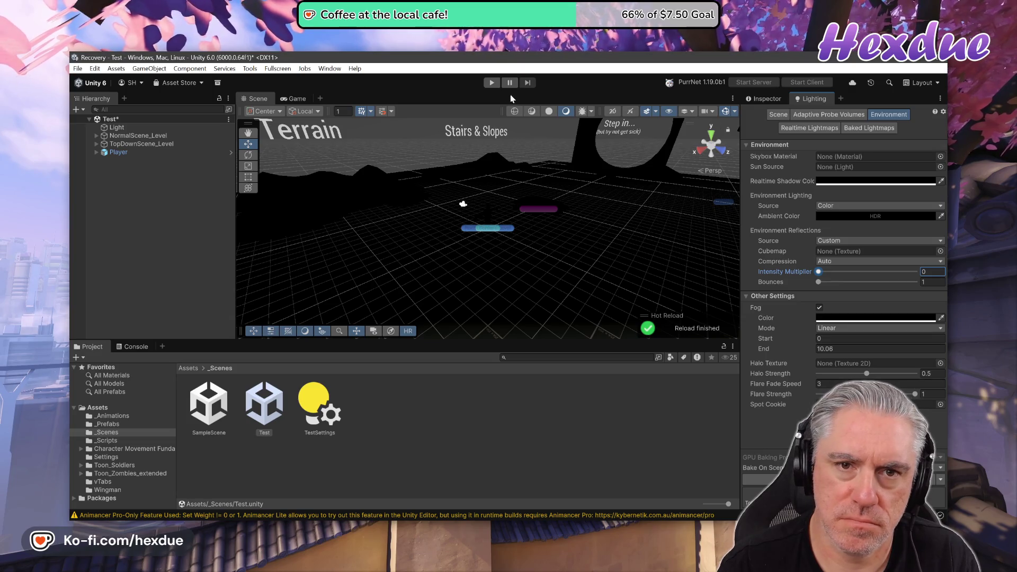
key(ctrl+p)
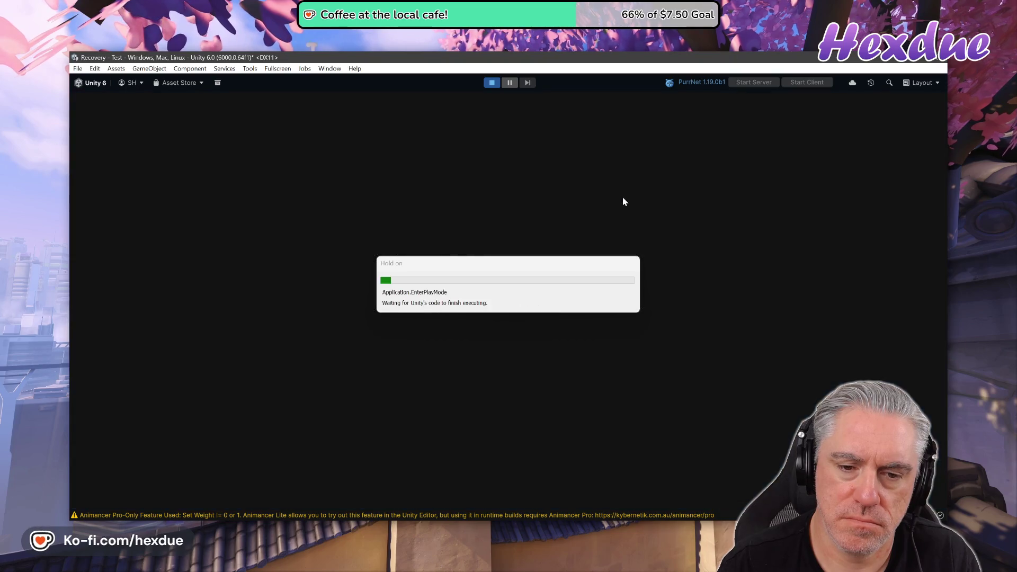
key(w)
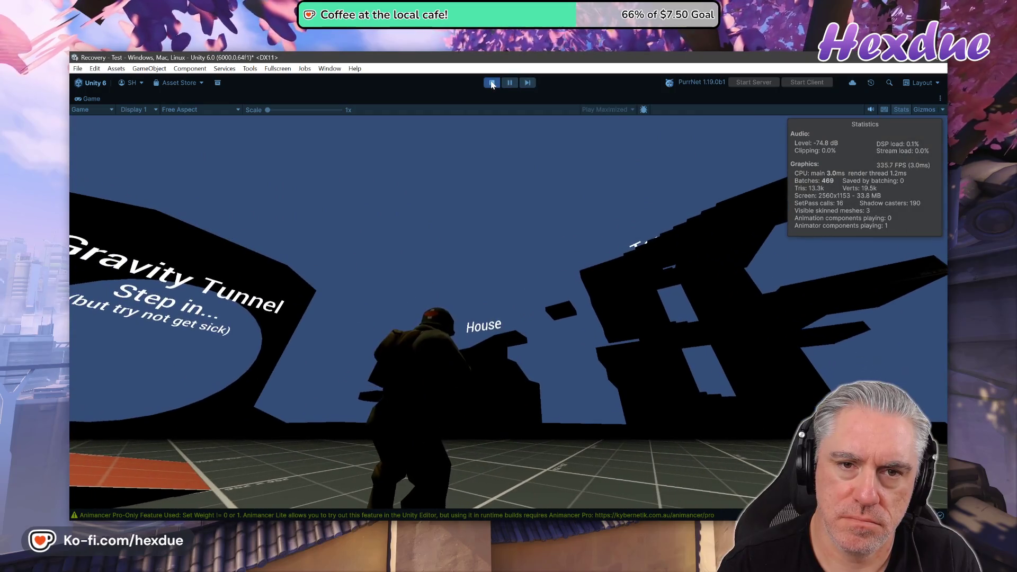
key(ctrl+p)
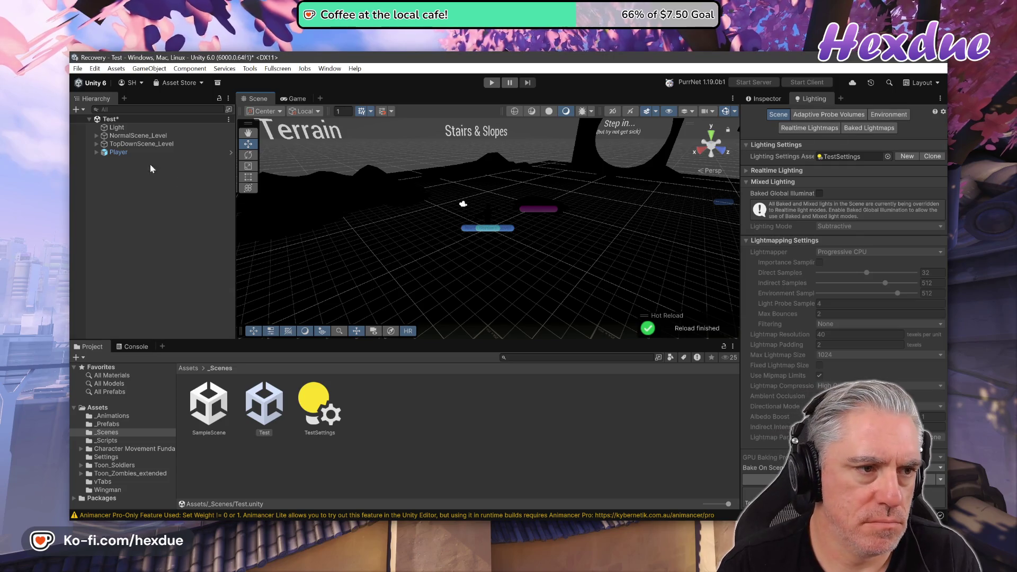
- Browse the Lighting window tabs and return to the Environment settings
click(97, 136)
click(96, 136)
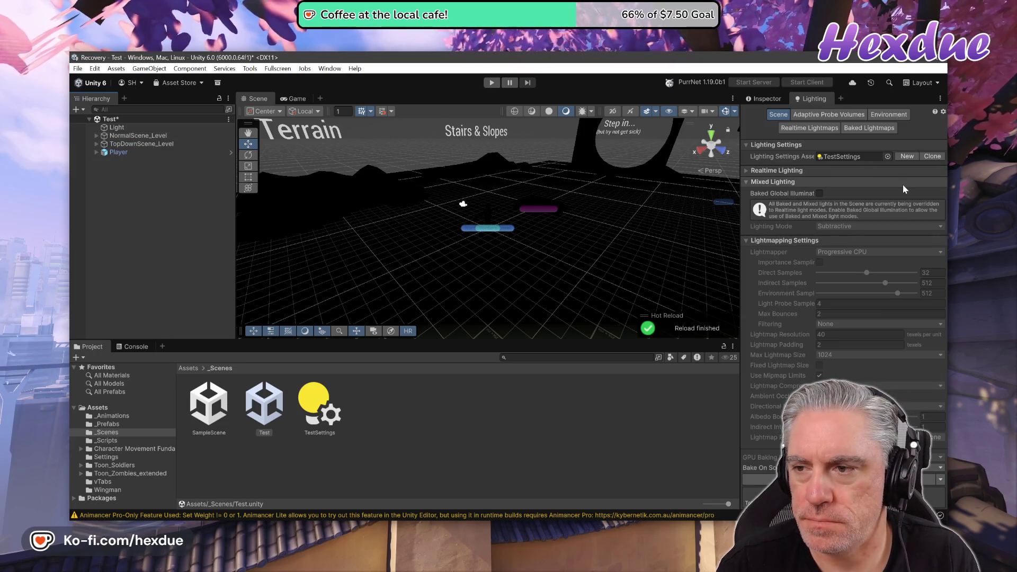
click(835, 116)
click(872, 115)
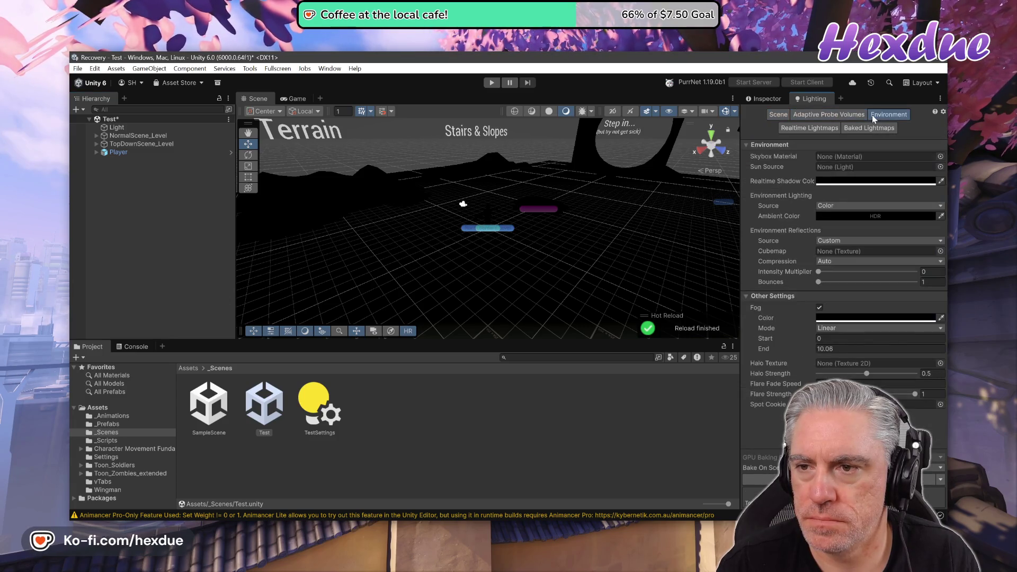
click(810, 129)
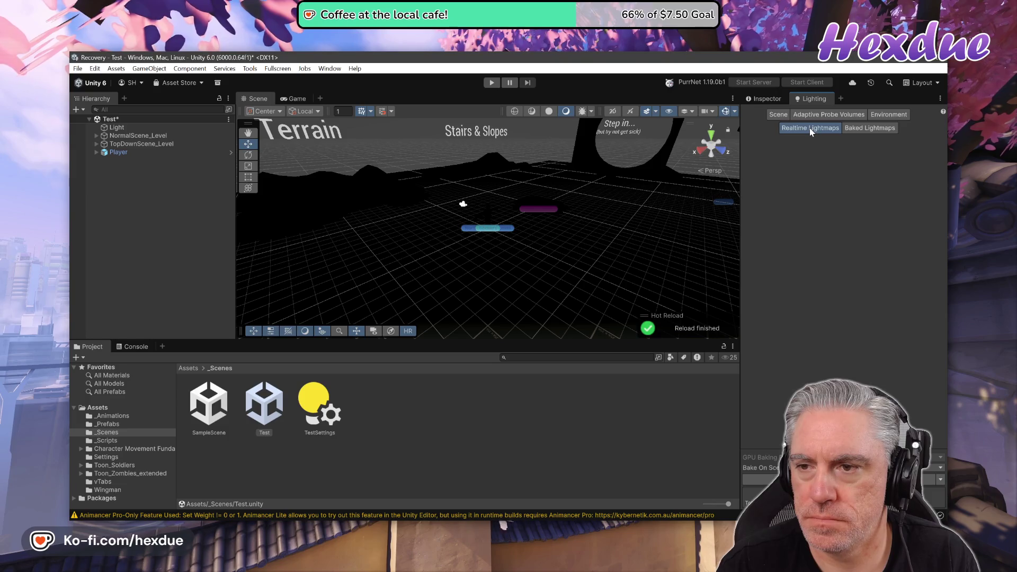
click(890, 116)
- Expand Player > CameraRoot > CameraControls > CameraTarget in the Hierarchy
click(96, 153)
click(104, 169)
click(111, 177)
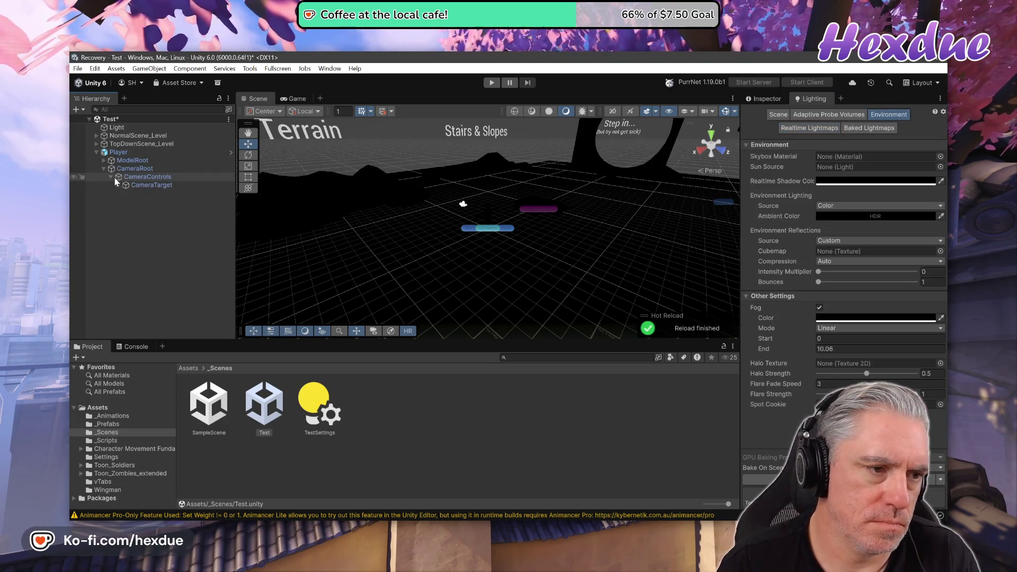
click(118, 185)
- Give the player's Camera a Solid Color black background, then enter Play mode
click(150, 193)
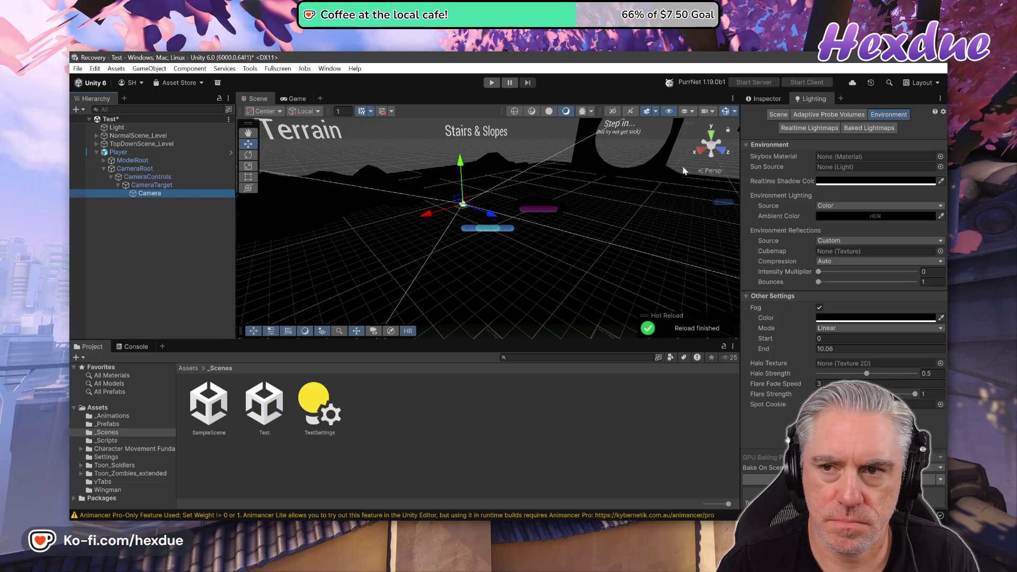
click(764, 98)
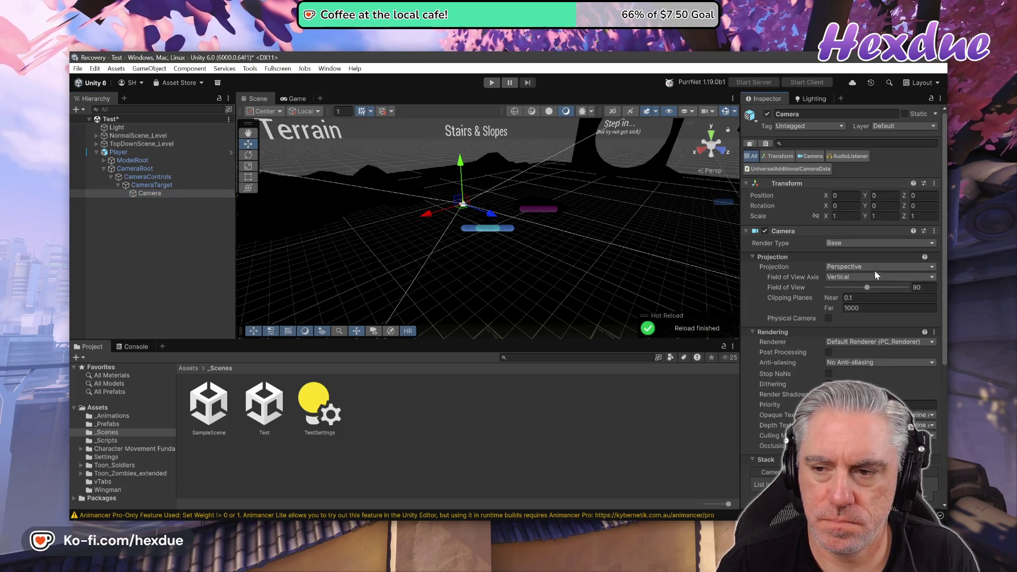
scroll(847, 350, down, 6)
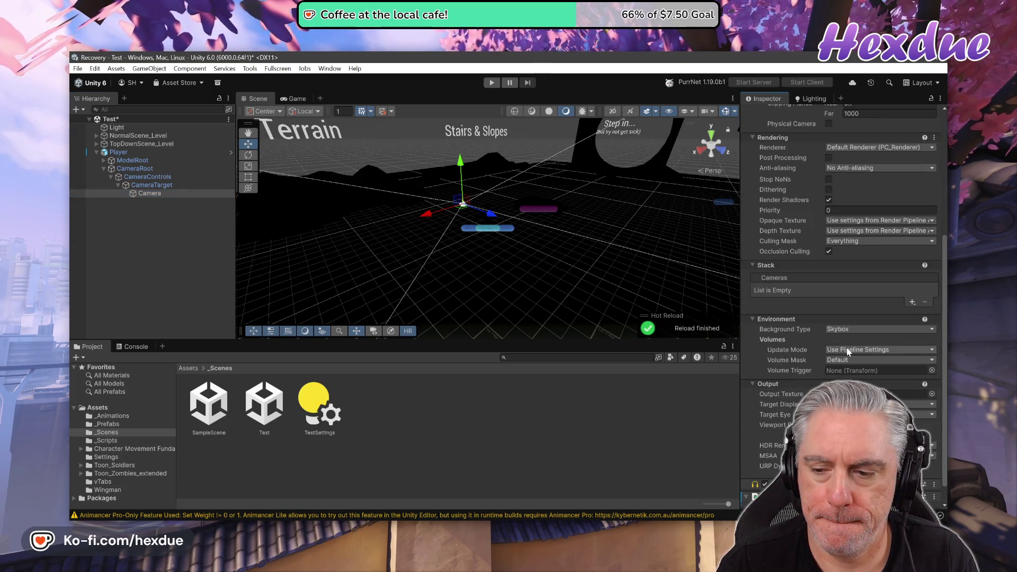
click(841, 329)
click(845, 354)
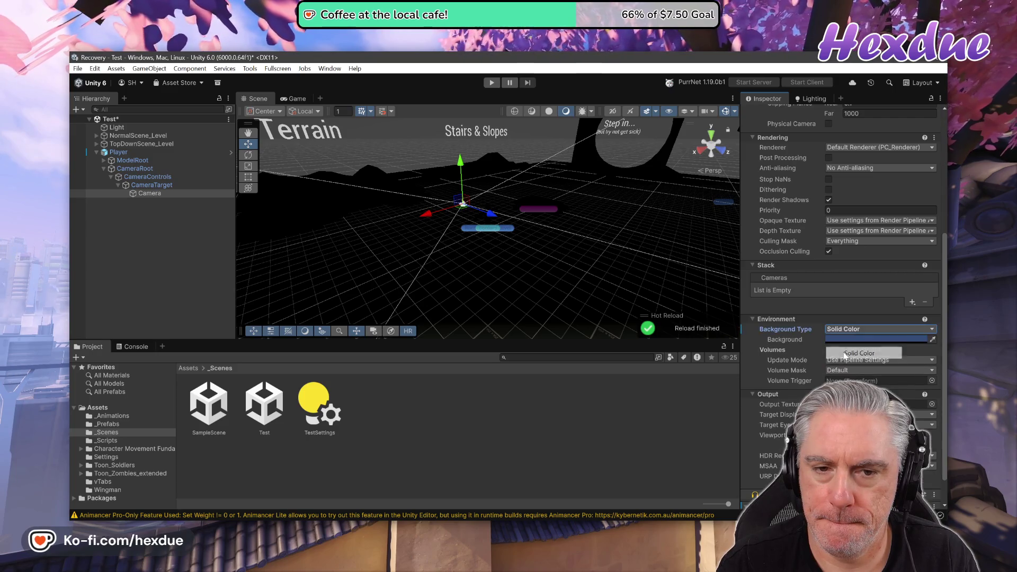
click(870, 337)
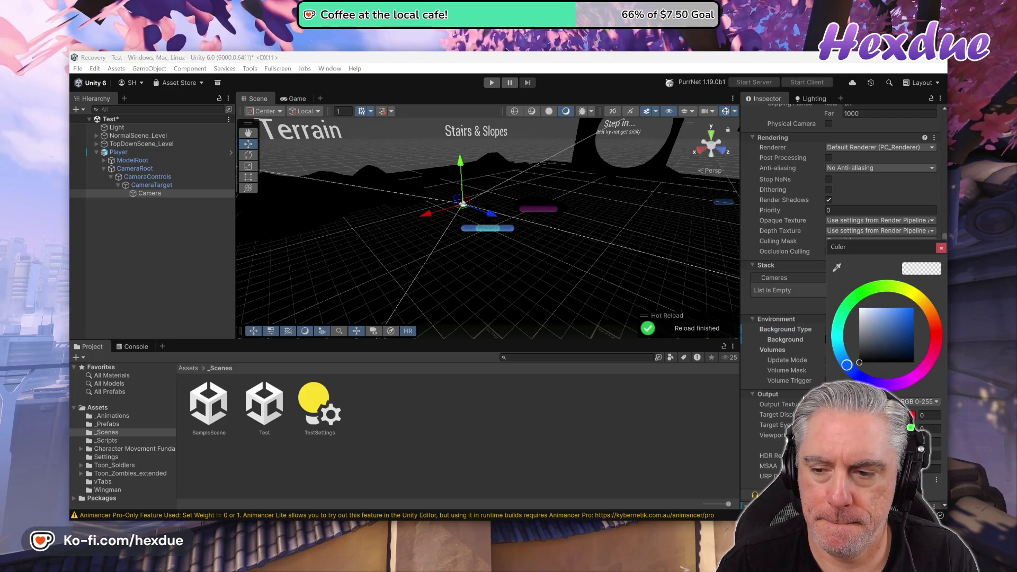
click(942, 248)
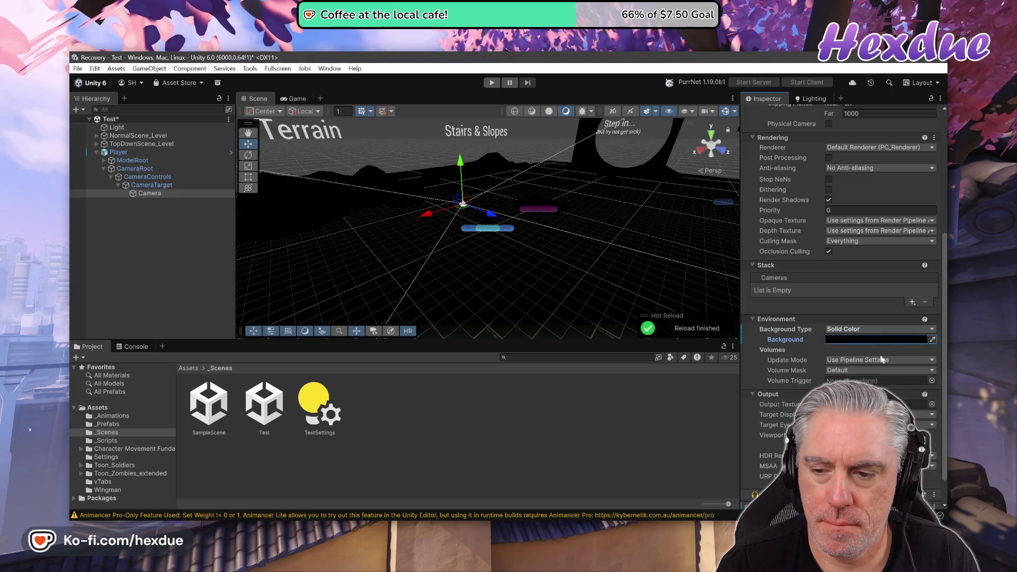
scroll(881, 360, down, 3)
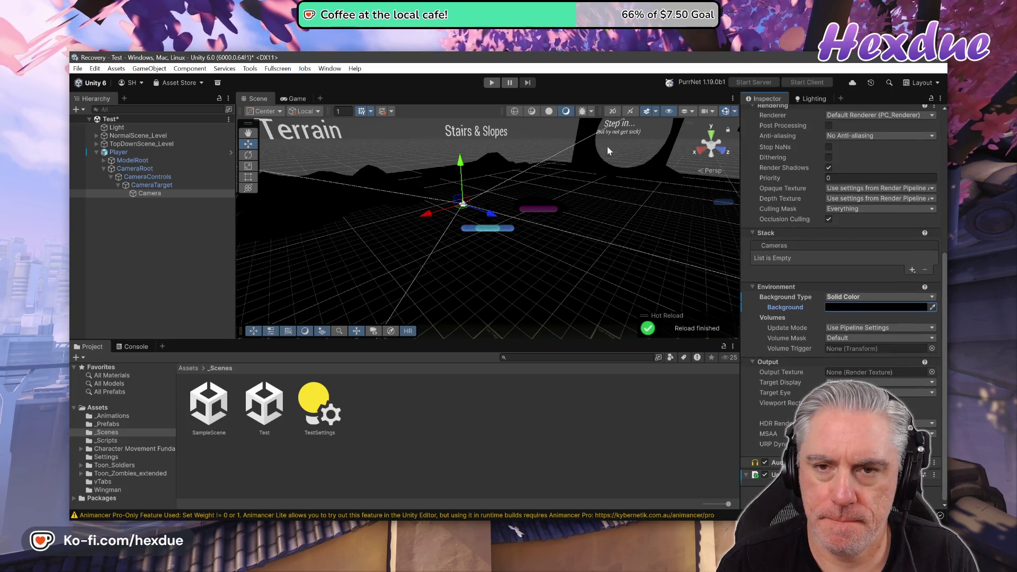
click(491, 83)
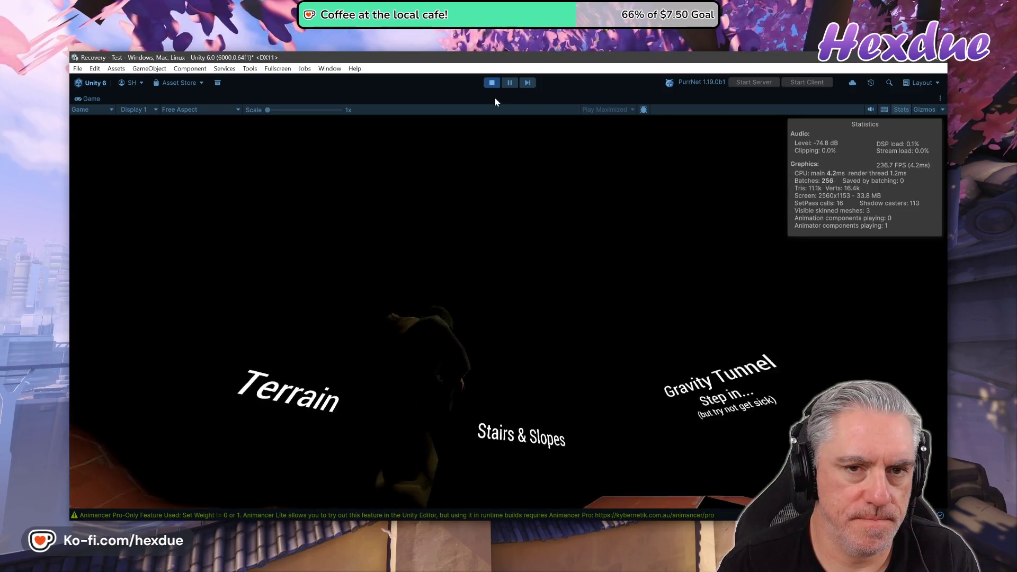
- Stop play mode after testing the black-background scene
click(492, 83)
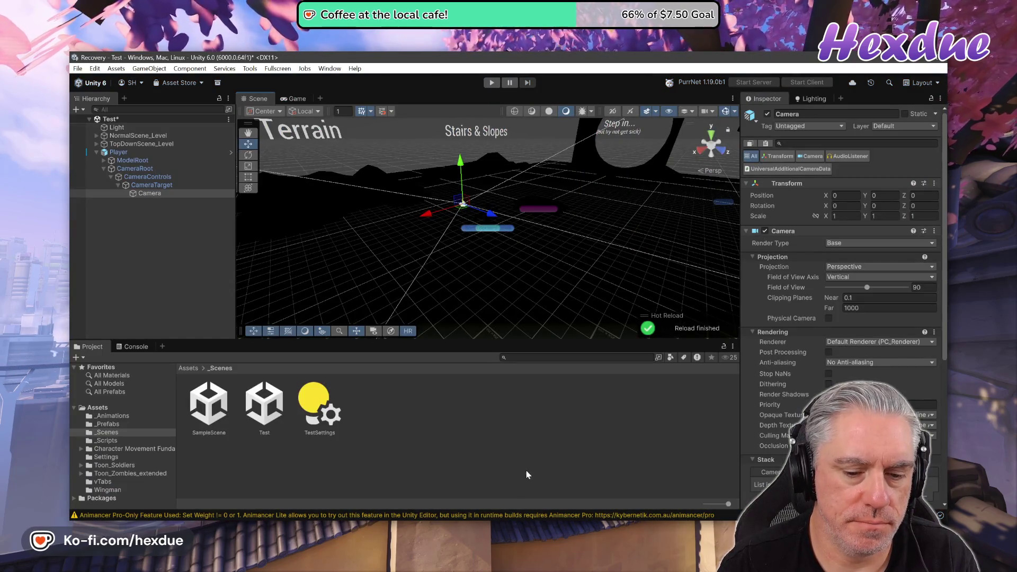
- In VS Code's terminal, run git checkout . and git status, then return to Unity
key(alt+Tab)
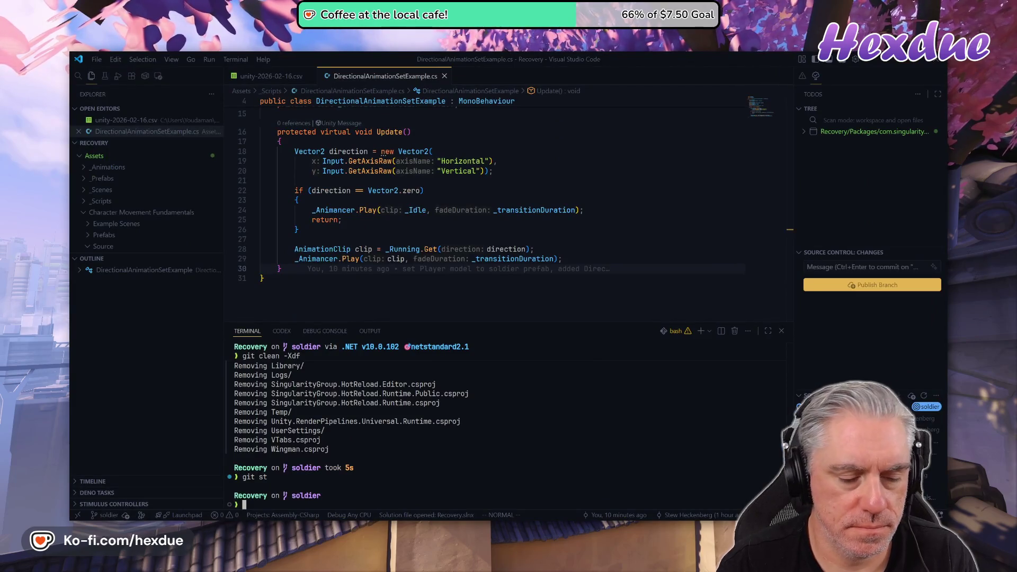
key(Return)
text(git s)
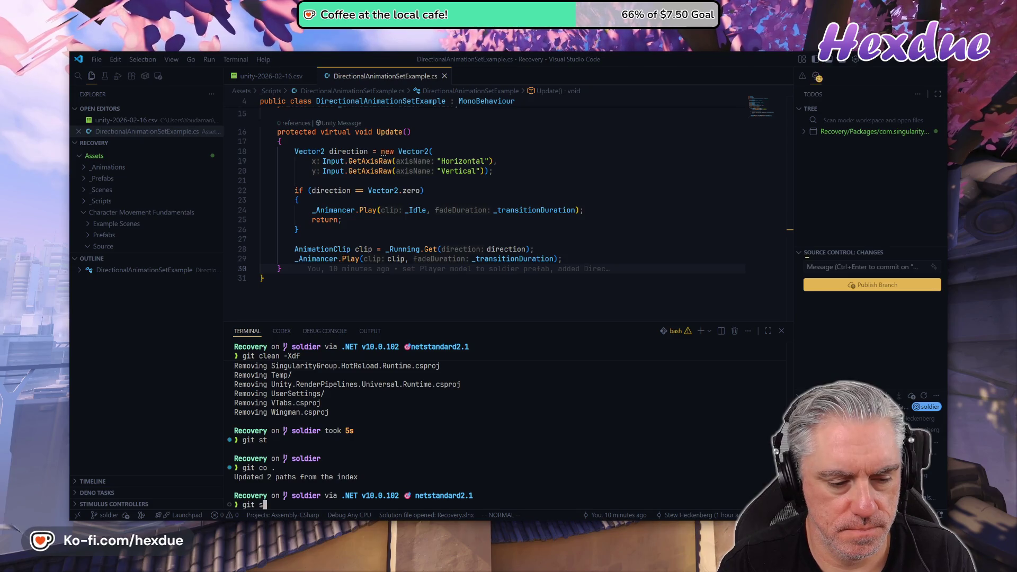
text(t)
key(Return)
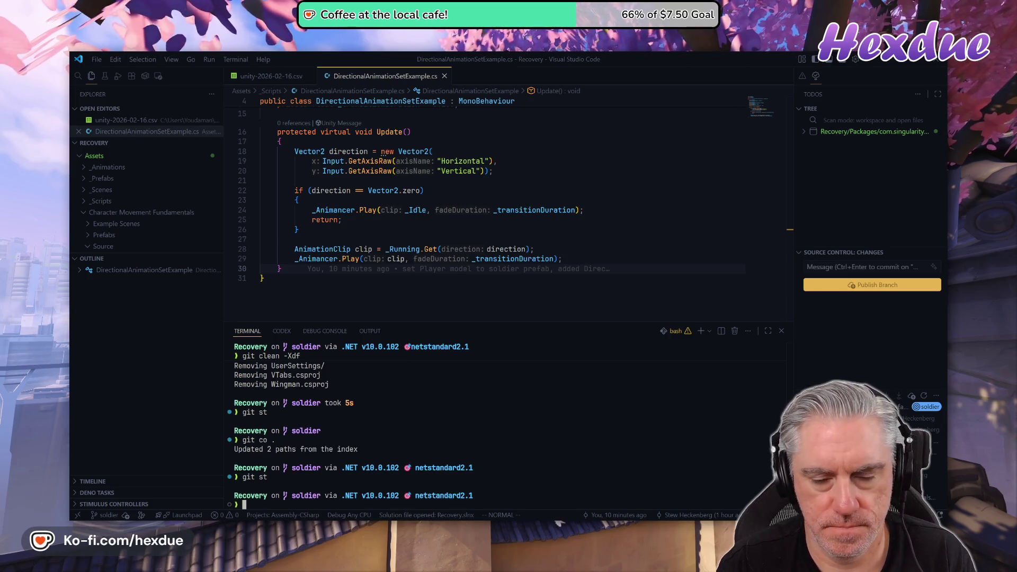
key(alt+Tab)
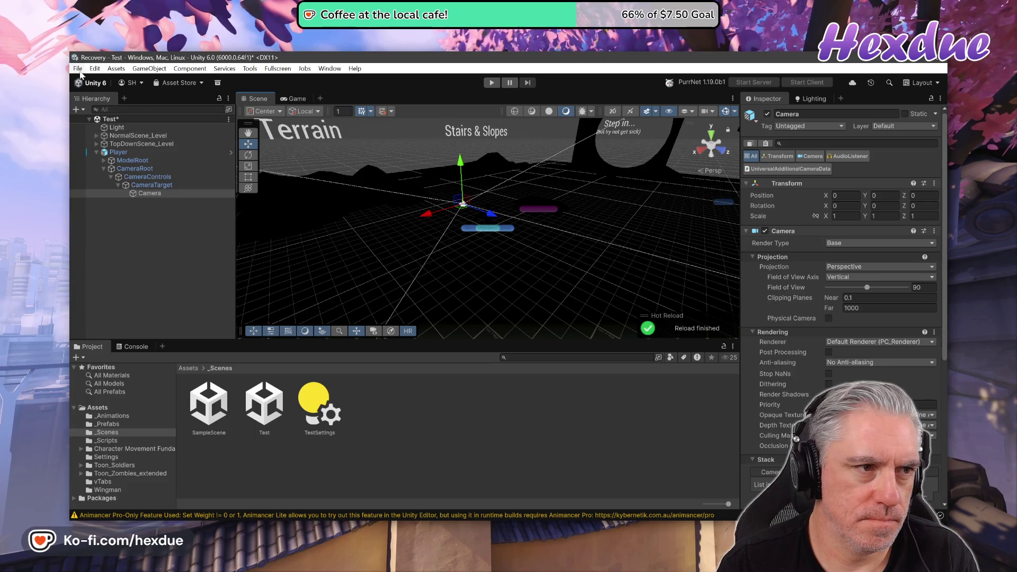
- Reload the Test scene from Open Recent Scene, discarding its unsaved changes
click(78, 69)
mouse_move(159, 104)
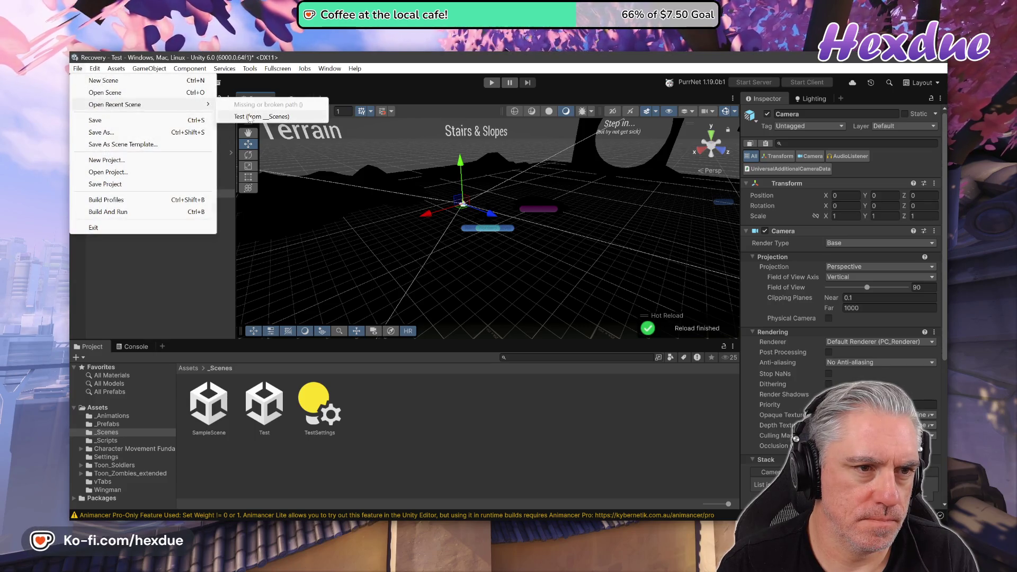
click(249, 117)
click(531, 312)
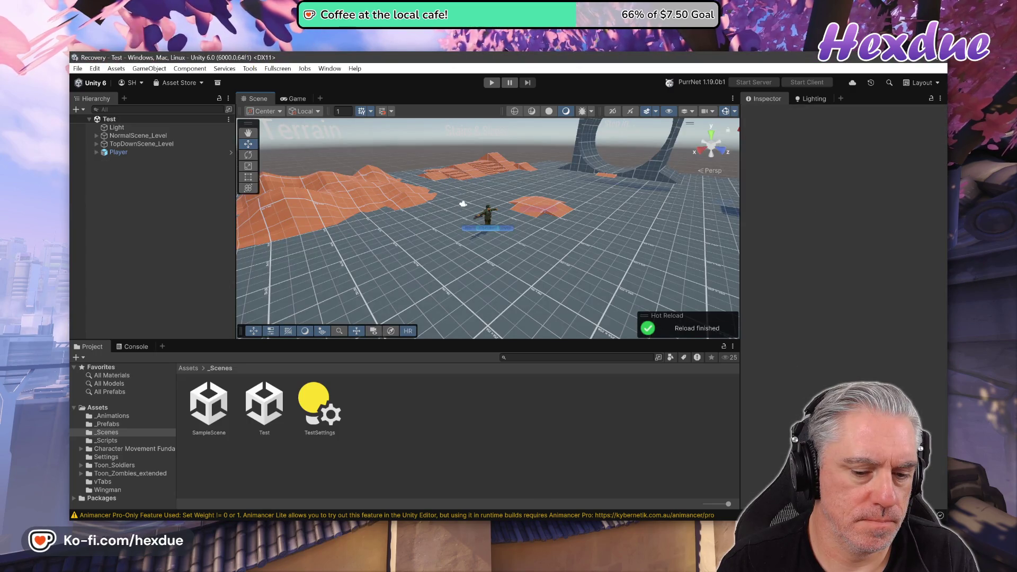
- Switch to VS Code, back to Unity, then to the browser showing the fog Short
mouse_move(498, 519)
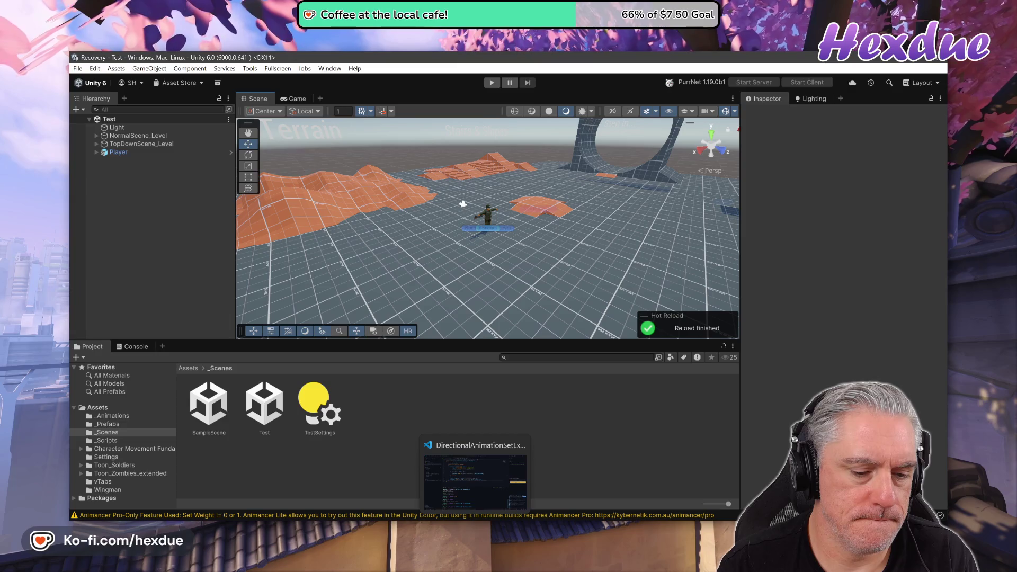
click(475, 519)
text(git st)
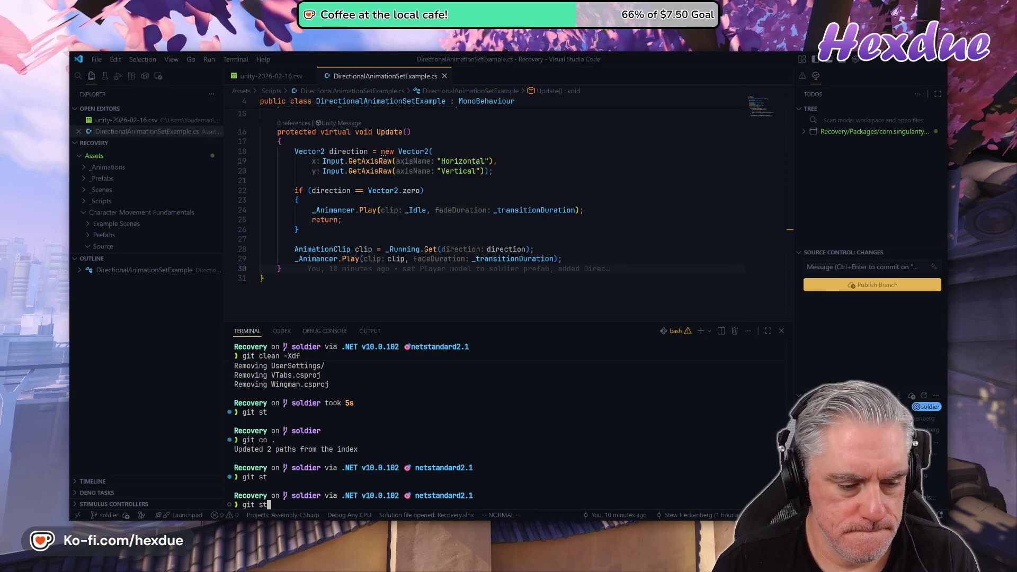
key(alt+Tab)
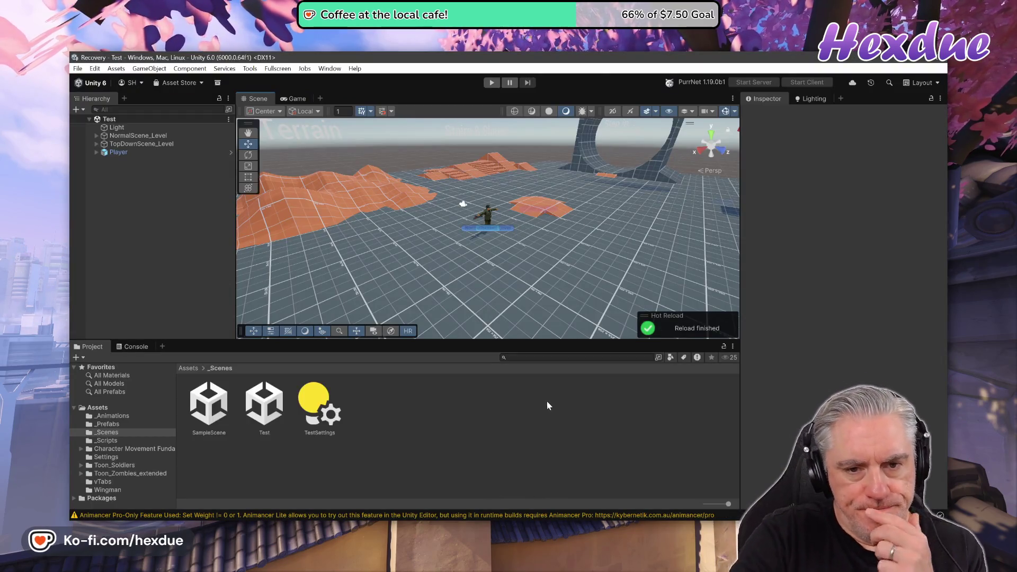
key(alt+Tab)
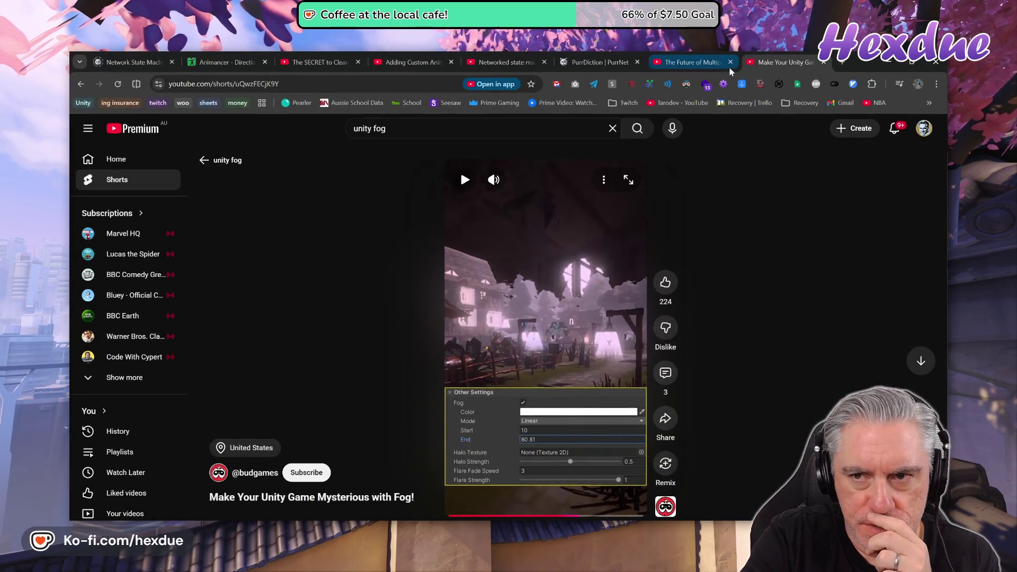
- Close the 'Make Your Unity Game Mysterious with Fog!' Chrome tab and return to Unity
click(713, 65)
click(781, 63)
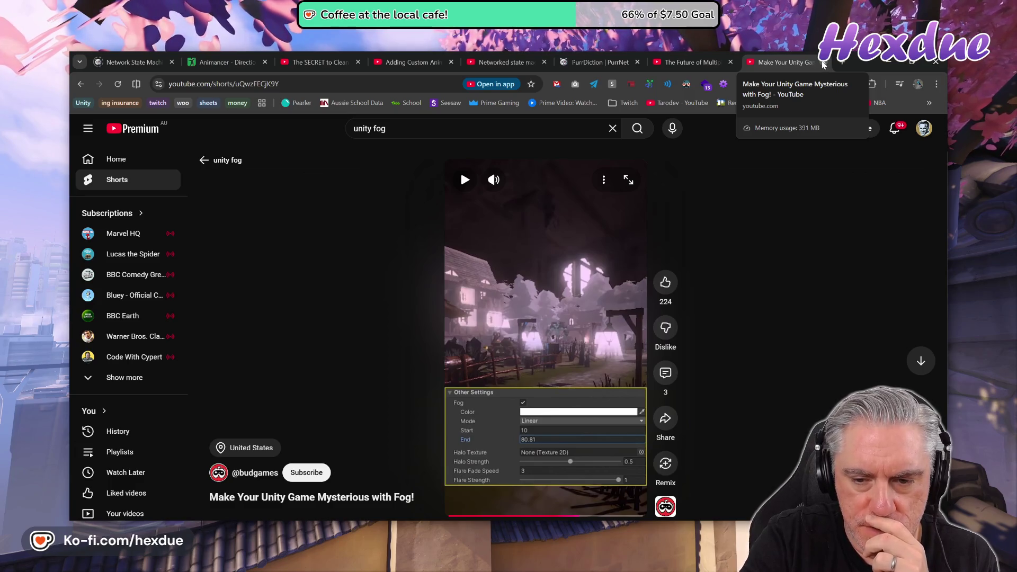
click(824, 64)
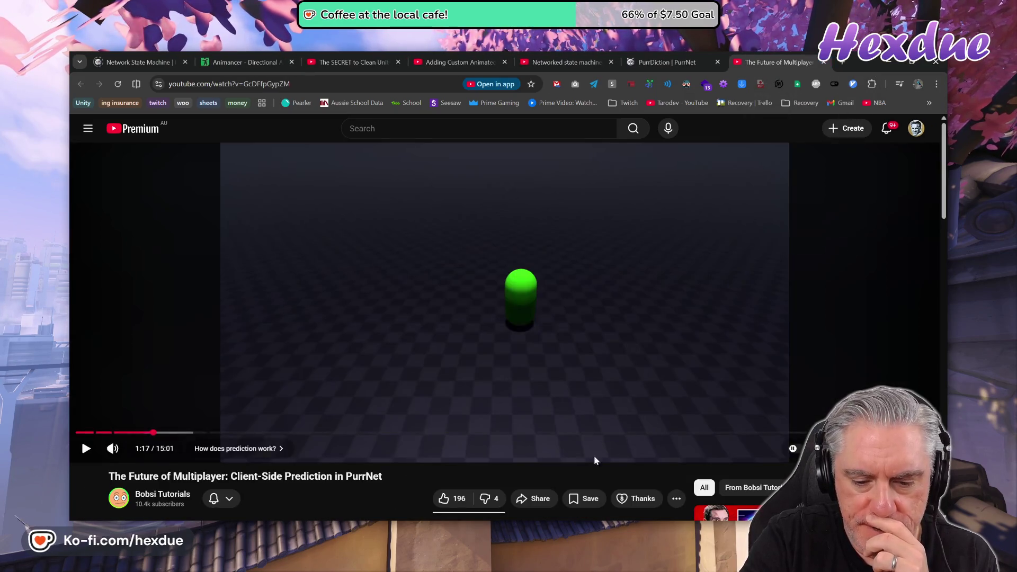
key(alt+Tab)
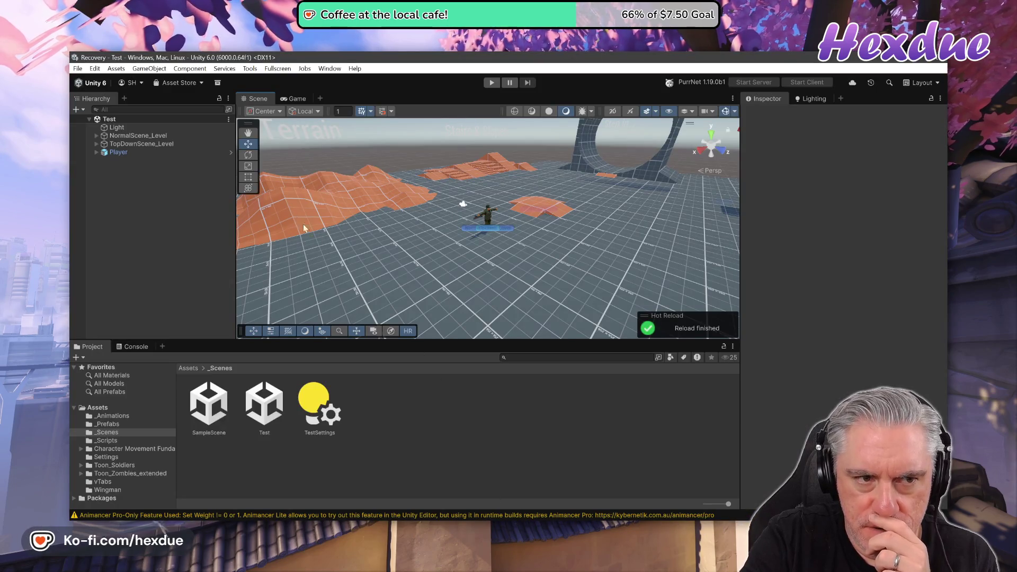
- Show My Assets in the Package Manager, search 'cozy', and select COZY: Stylized Weather 3
click(177, 82)
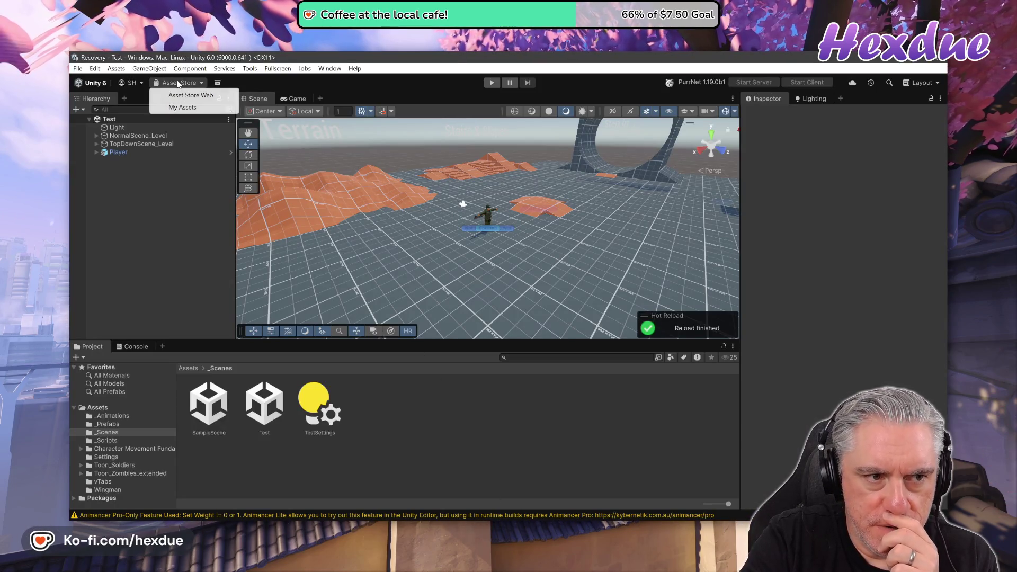
click(182, 107)
click(311, 184)
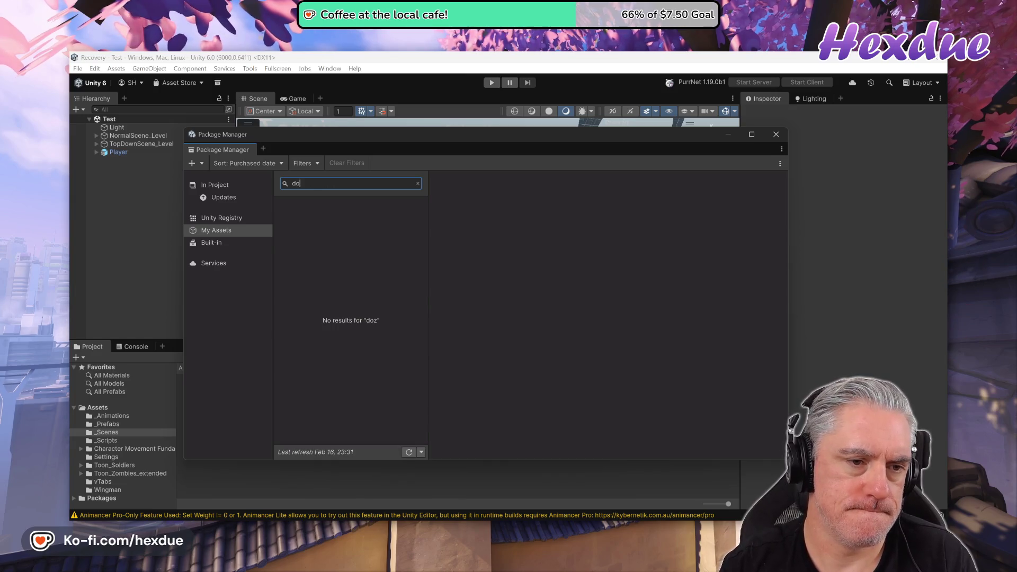
text(cozy)
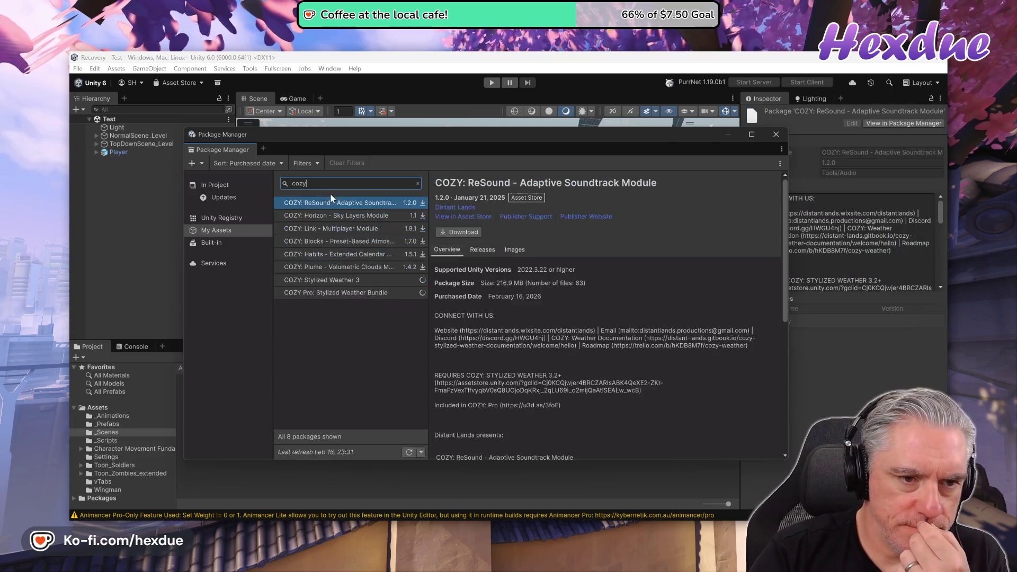
click(348, 281)
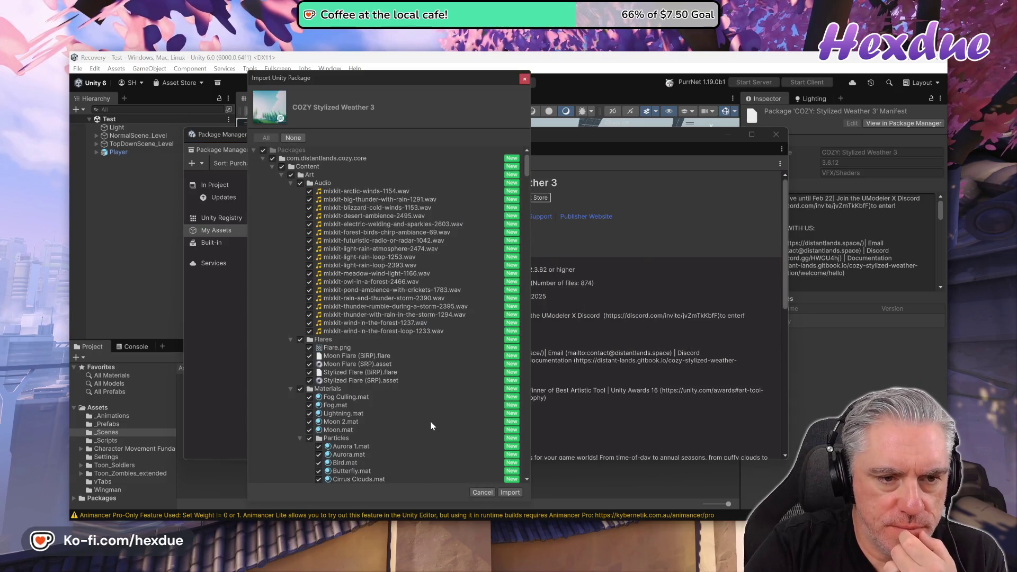
- Review the file list, import all of COZY: Stylized Weather 3's files, and close the Package Manager
scroll(431, 425, down, 10)
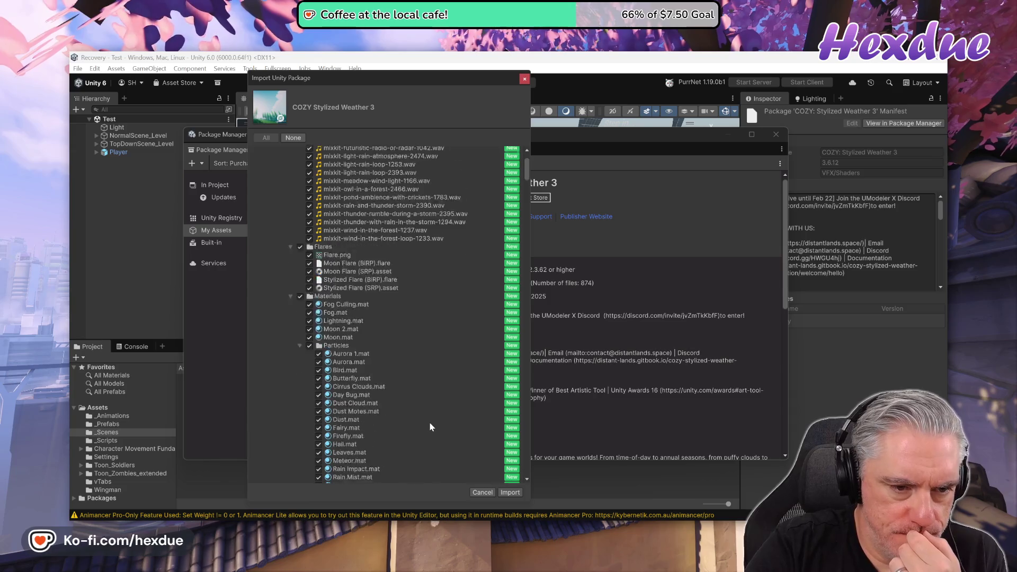
scroll(429, 424, down, 12)
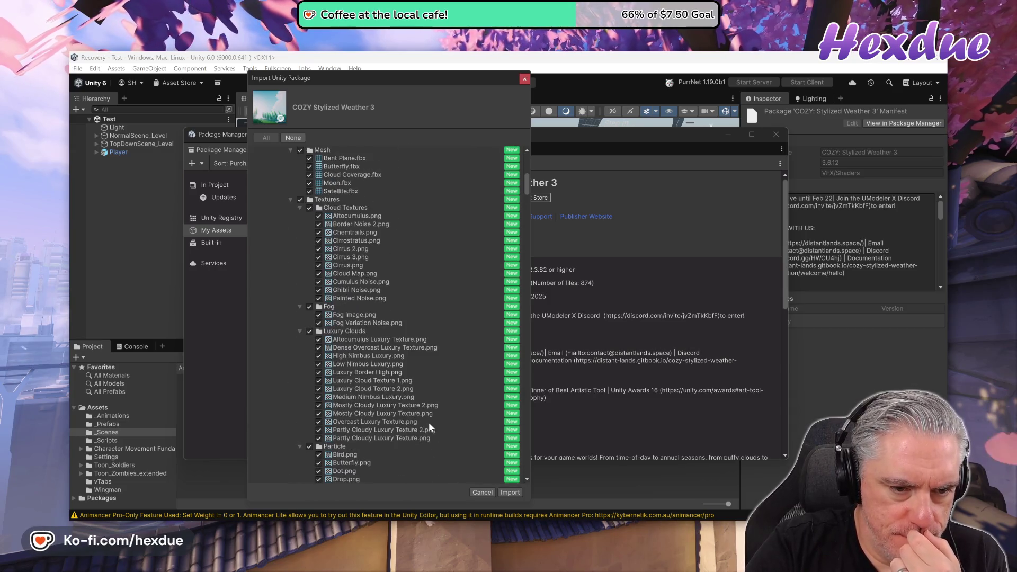
scroll(429, 428, down, 12)
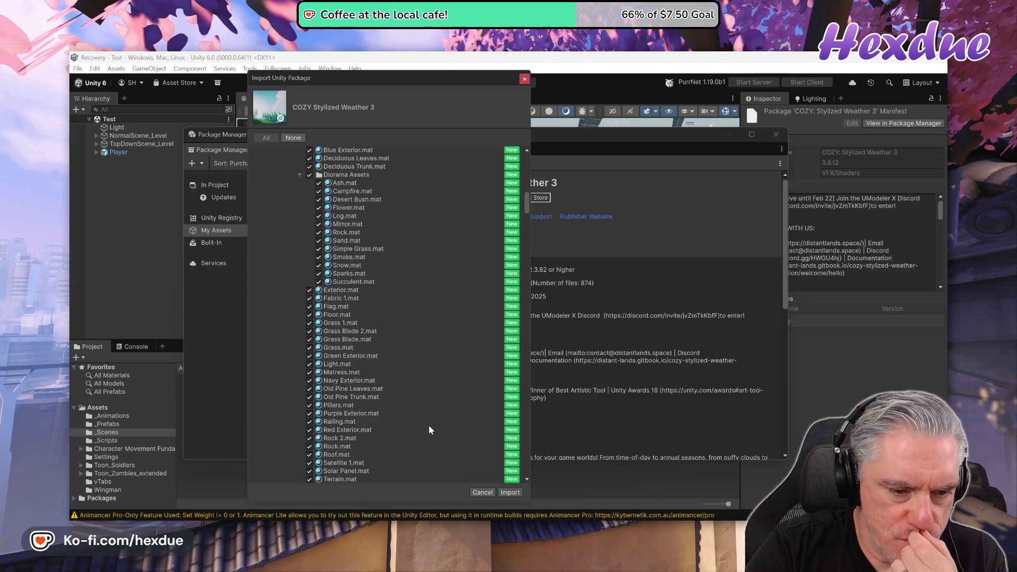
scroll(429, 441, down, 3)
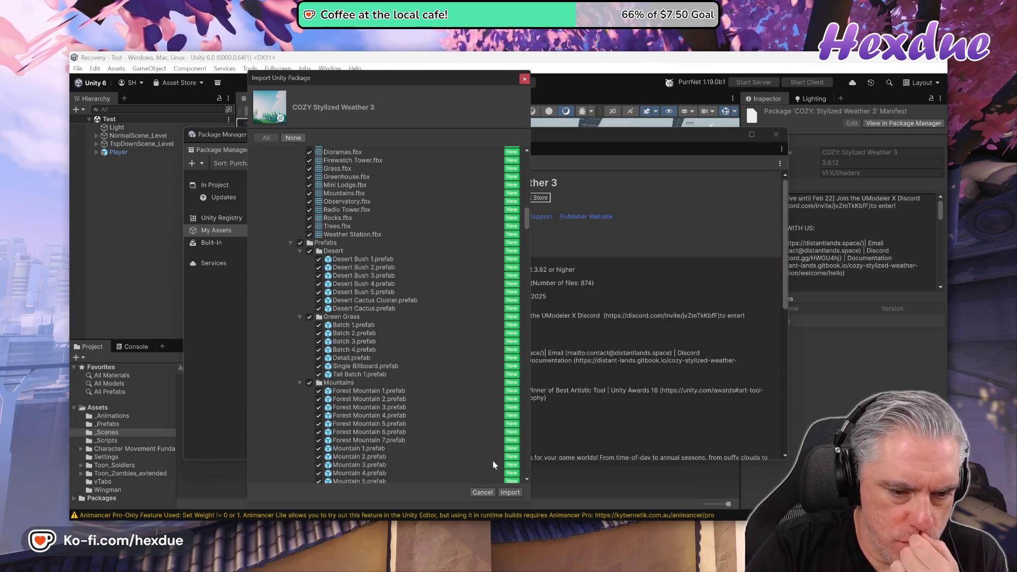
click(510, 493)
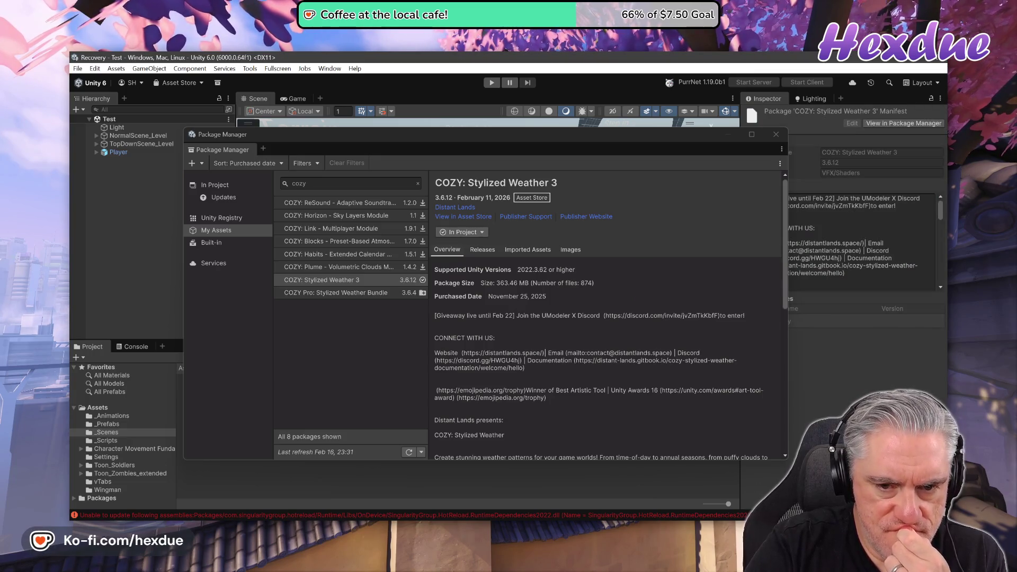
click(776, 134)
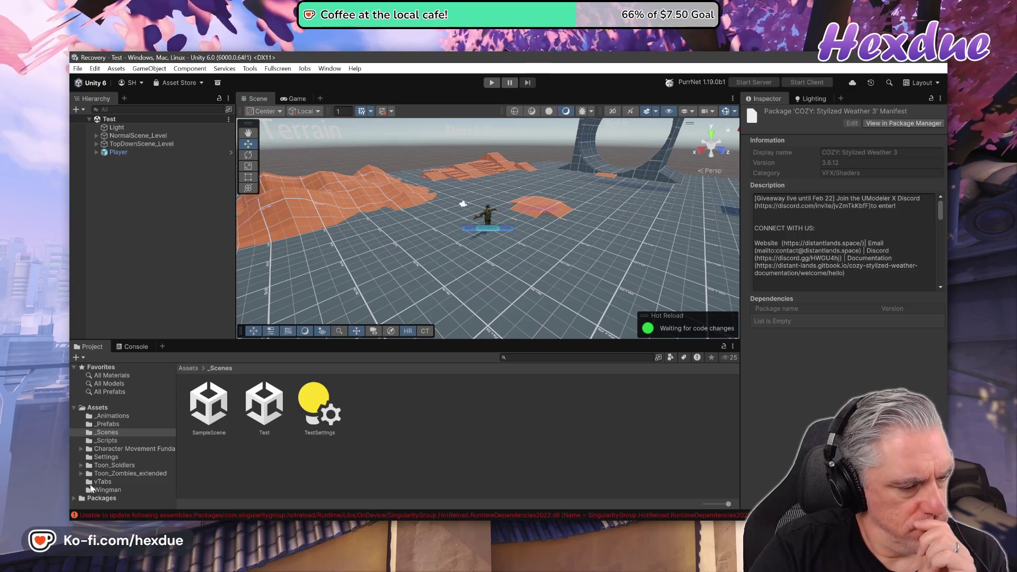
- Refresh the project's assets from the Project window's context menu, then switch to VS Code
right_click(220, 455)
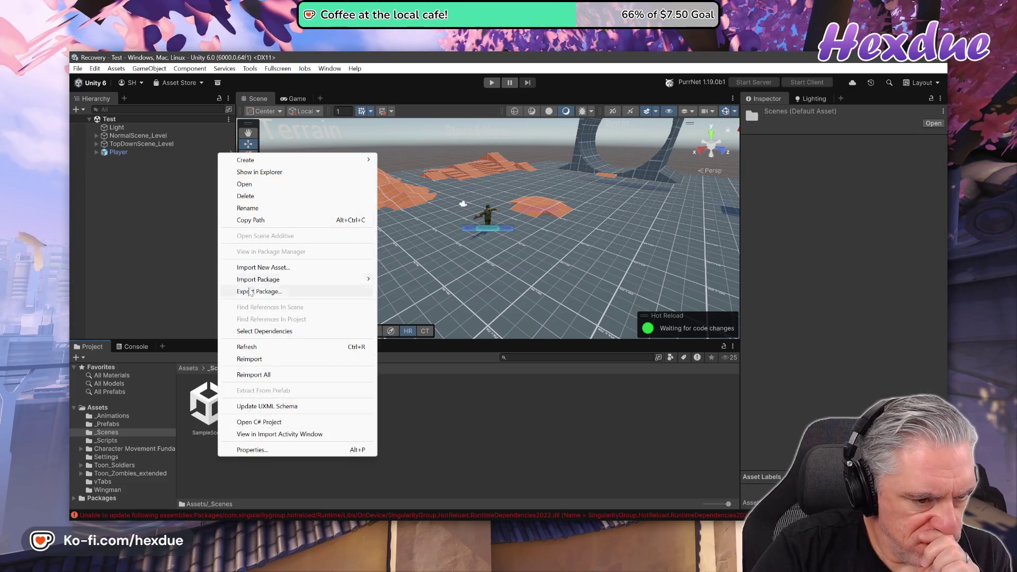
click(258, 349)
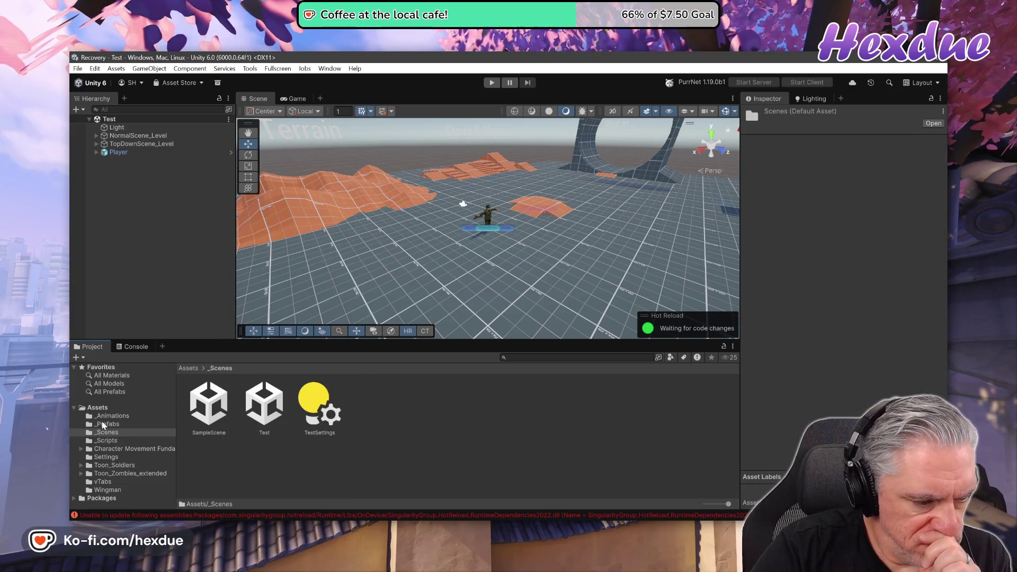
key(alt+Tab)
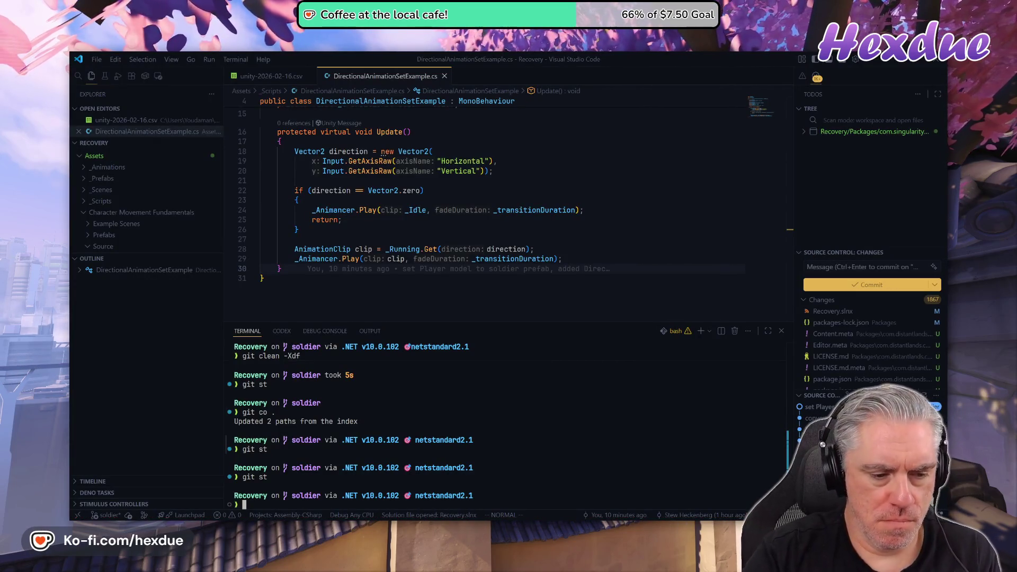
- Run git status in the VS Code terminal to list the untracked COZY files, then return to Unity
text(st)
key(Return)
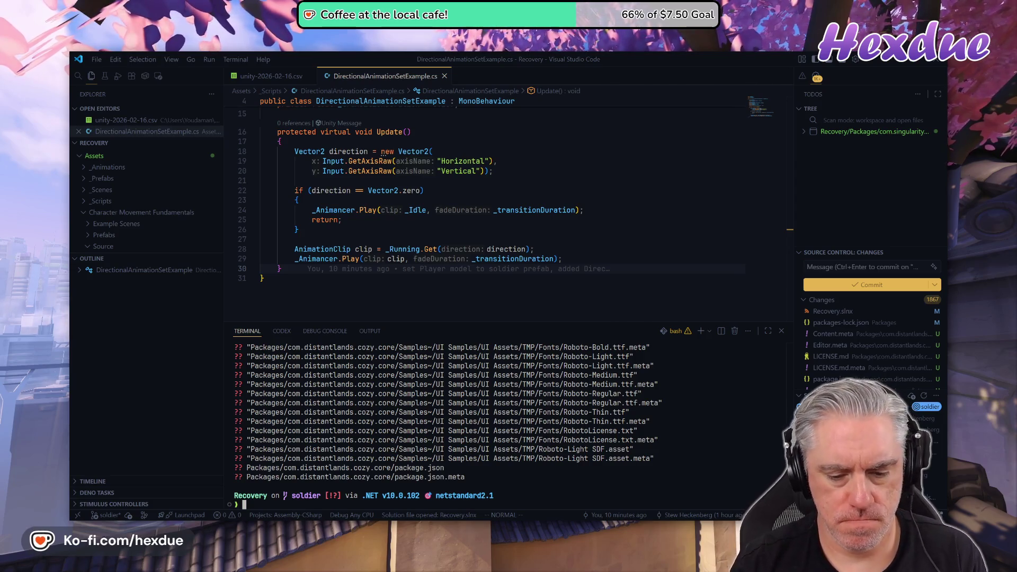
key(alt+Tab)
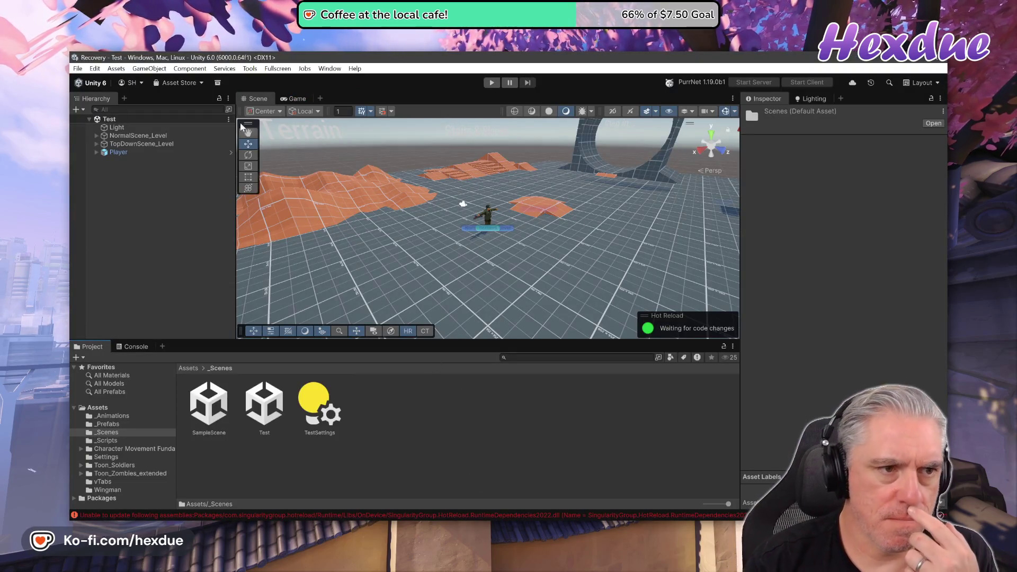
click(174, 83)
click(186, 108)
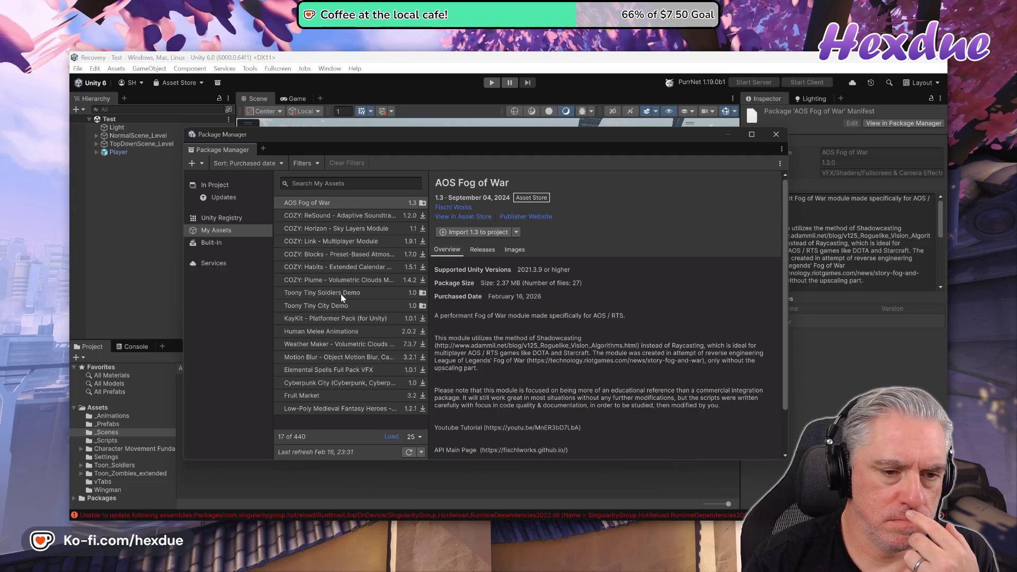
click(339, 183)
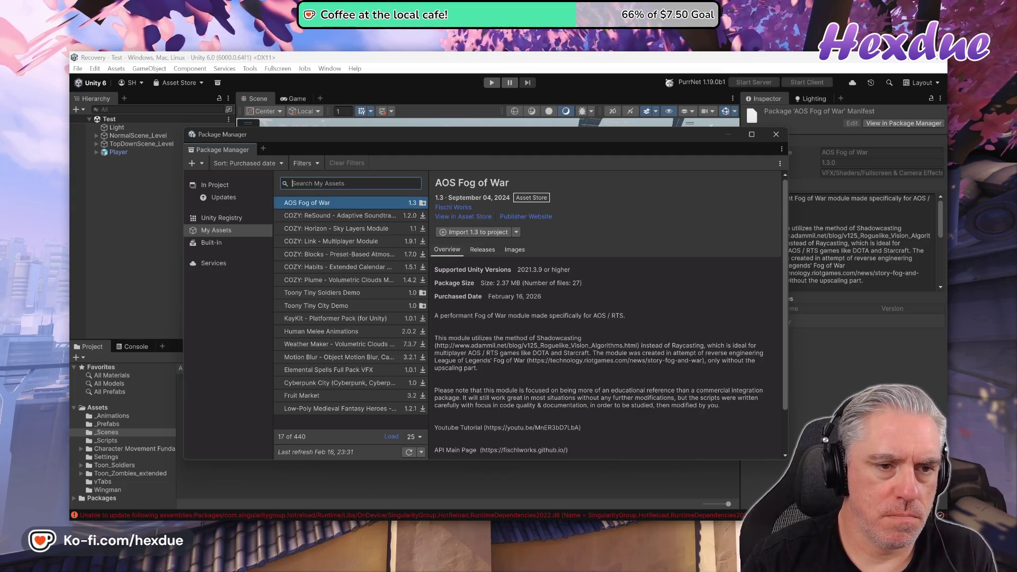
text(cozy)
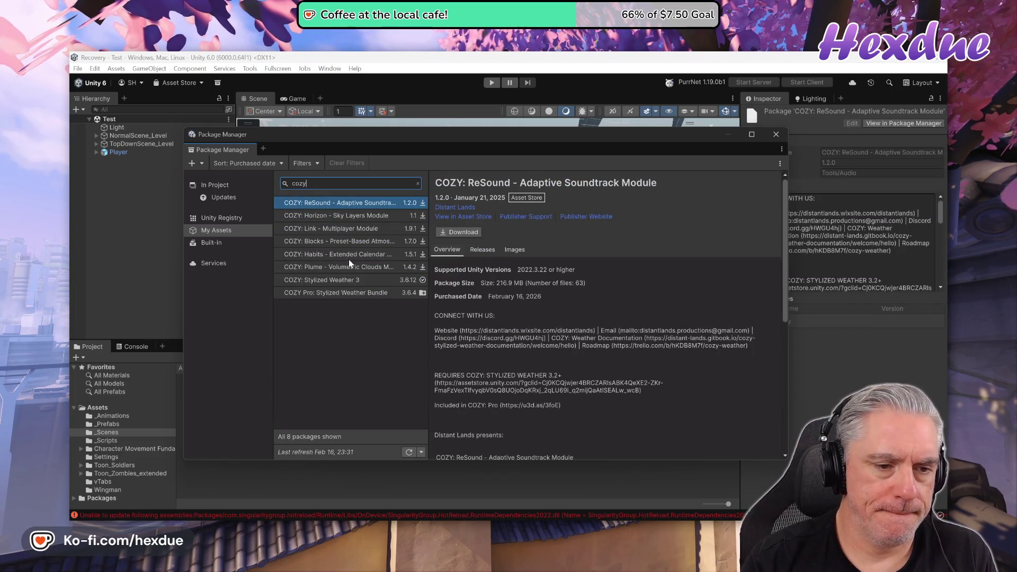
click(354, 281)
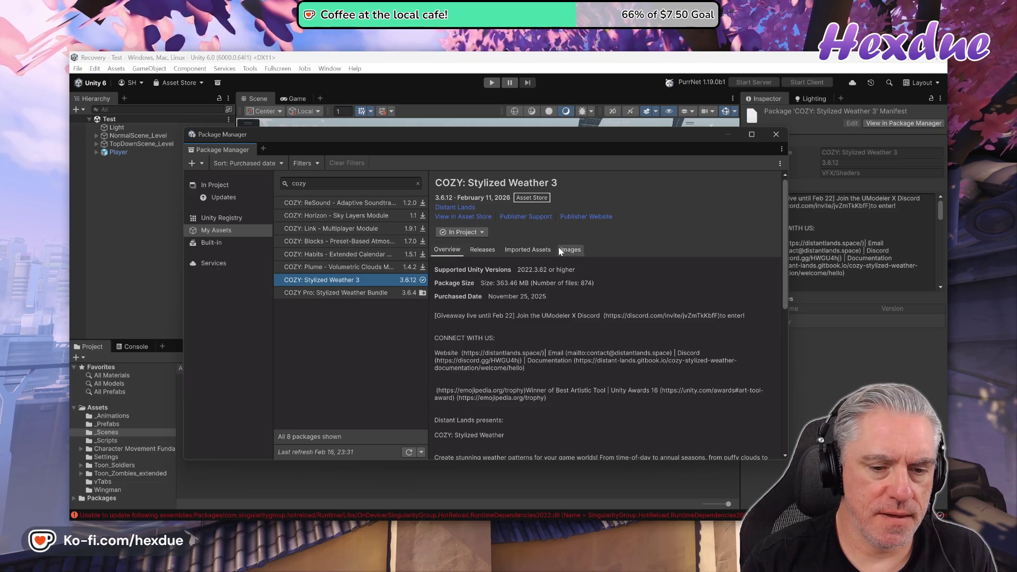
scroll(603, 318, down, 5)
scroll(604, 318, up, 5)
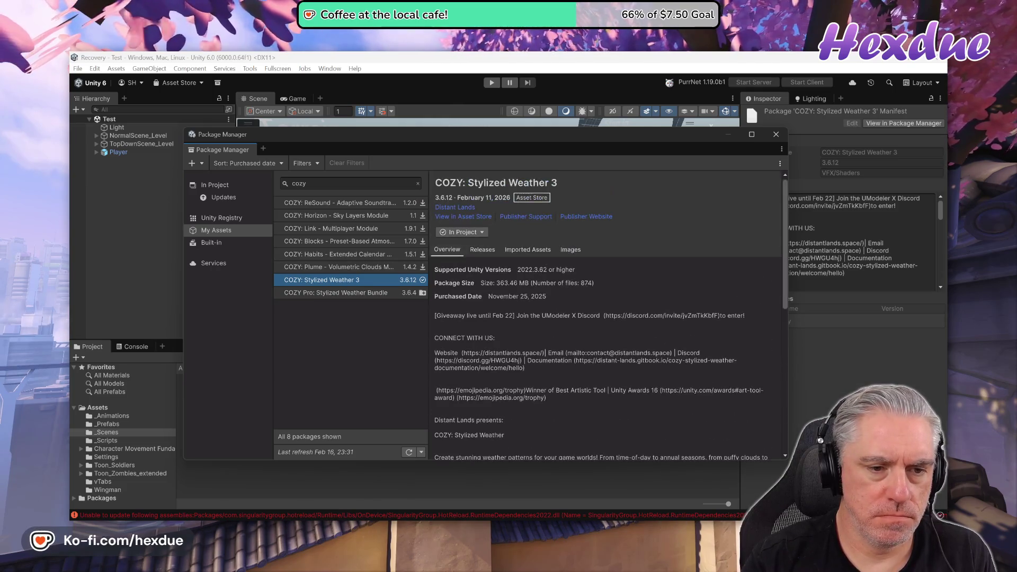
click(483, 251)
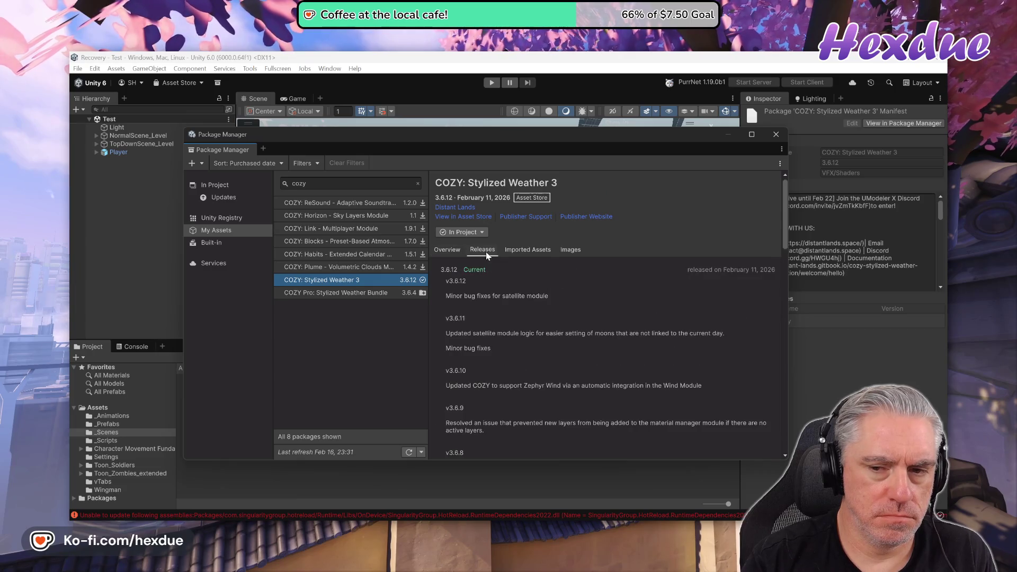
click(539, 252)
click(562, 254)
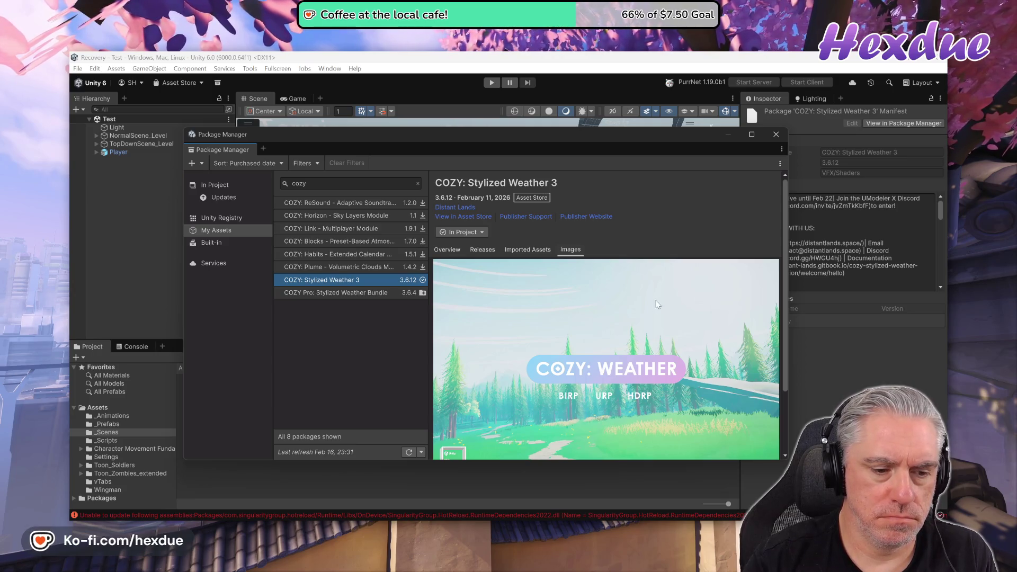
click(776, 135)
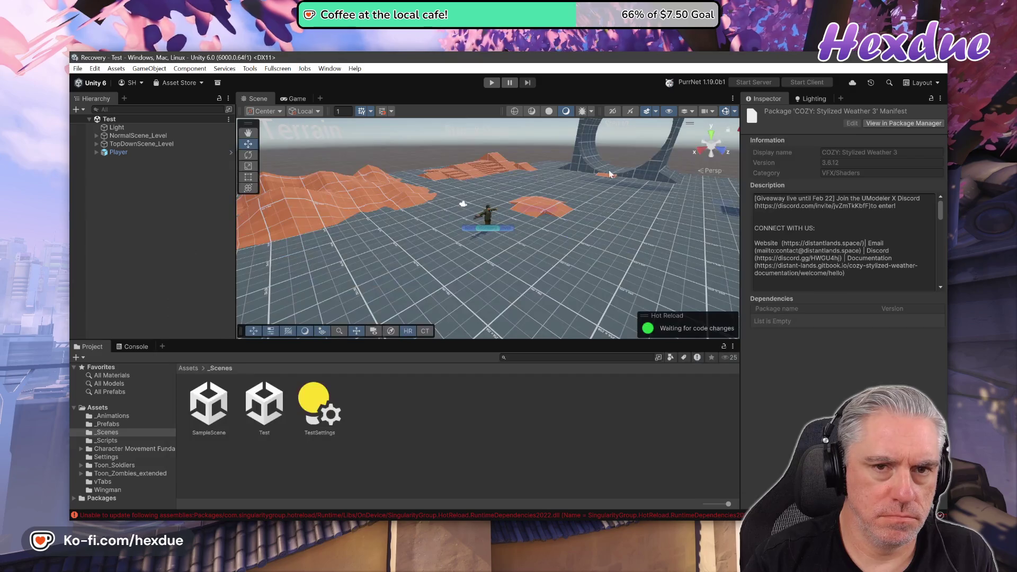
- Add a COZY Fog Culling Zone to the Test scene from Tools > Cozy: Stylized Weather 3, then play the scene
click(272, 69)
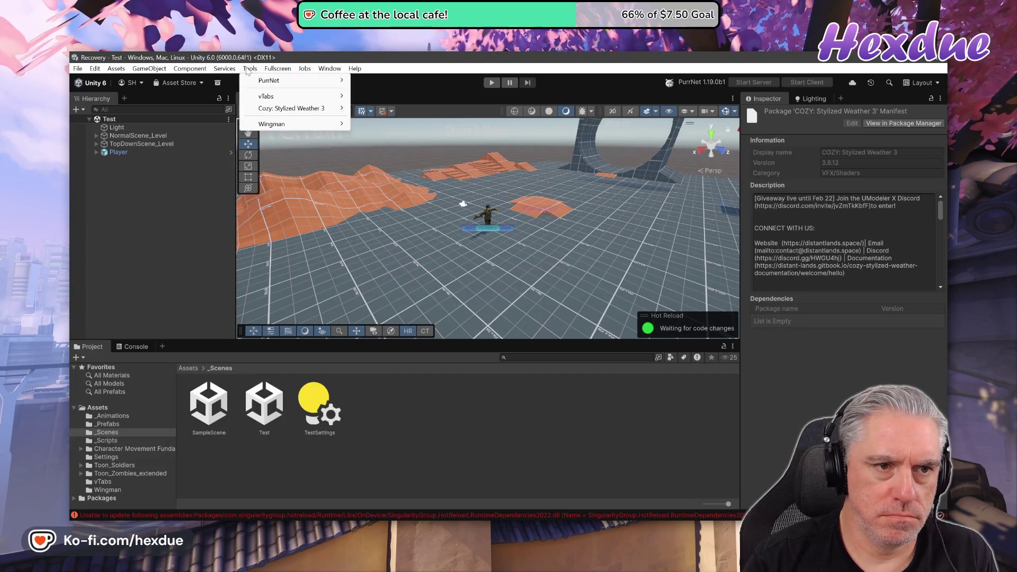
mouse_move(302, 110)
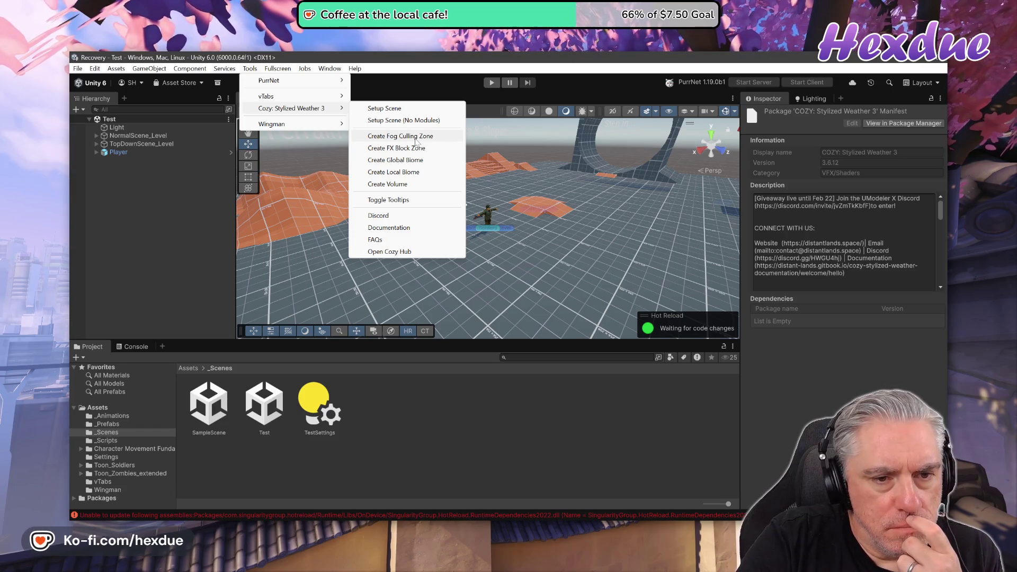
click(416, 138)
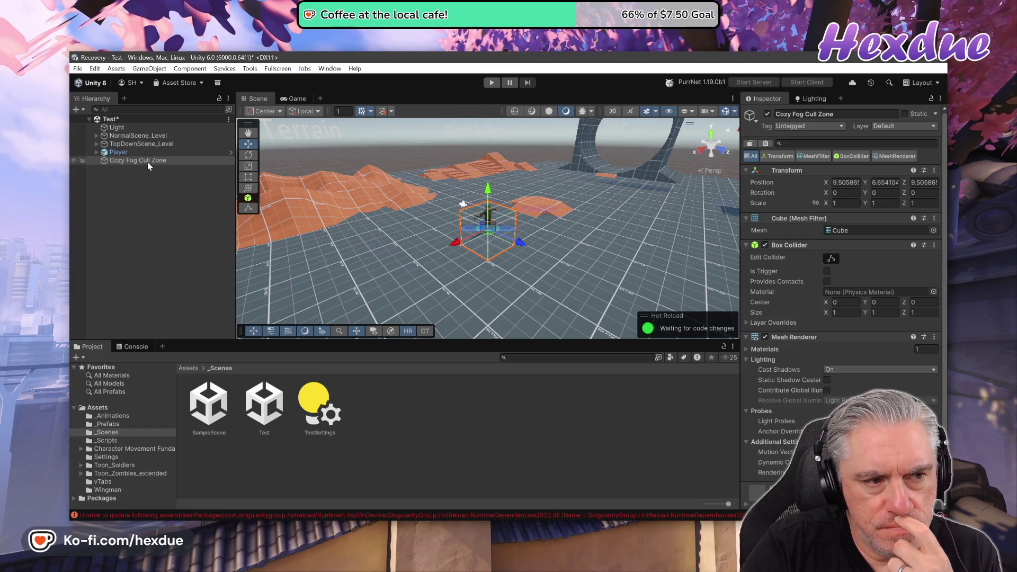
click(494, 84)
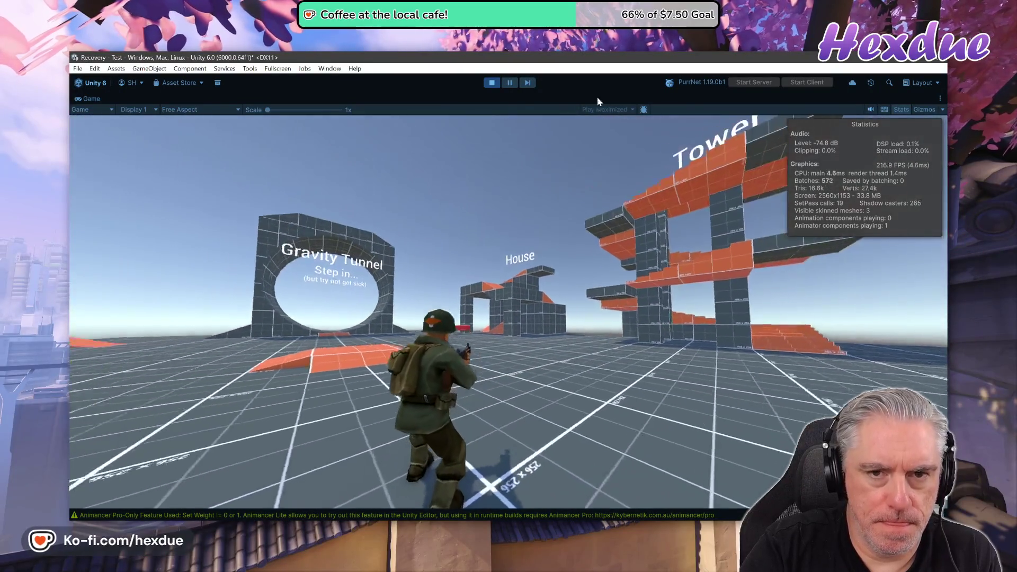
- Stop play mode and reset the Cozy Fog Cull Zone's transform to the origin
key(ctrl+p)
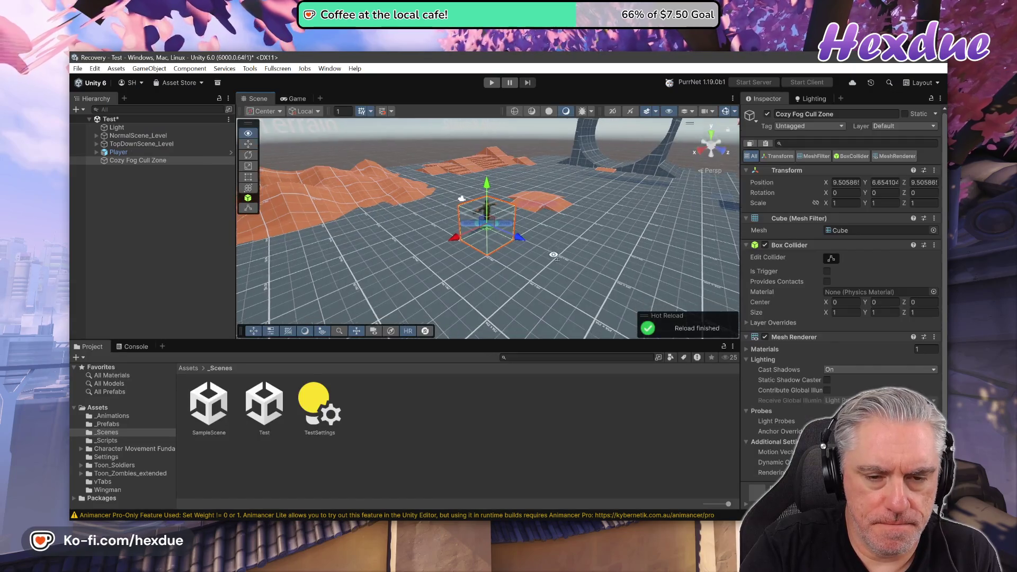
mouse_move(662, 275)
mouse_down()
mouse_move(690, 286)
mouse_move(470, 293)
mouse_move(591, 258)
mouse_up()
key(q)
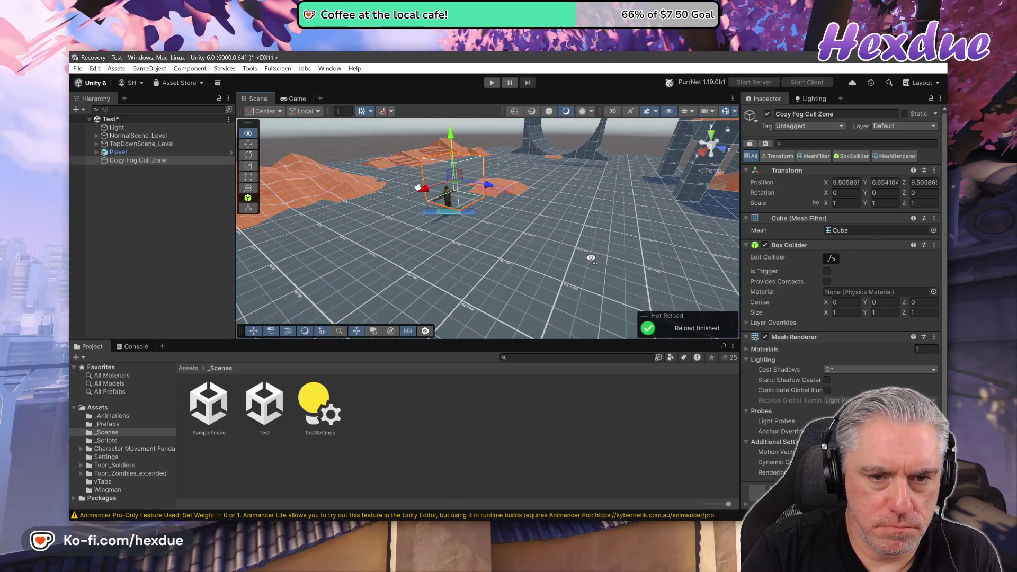
key(w)
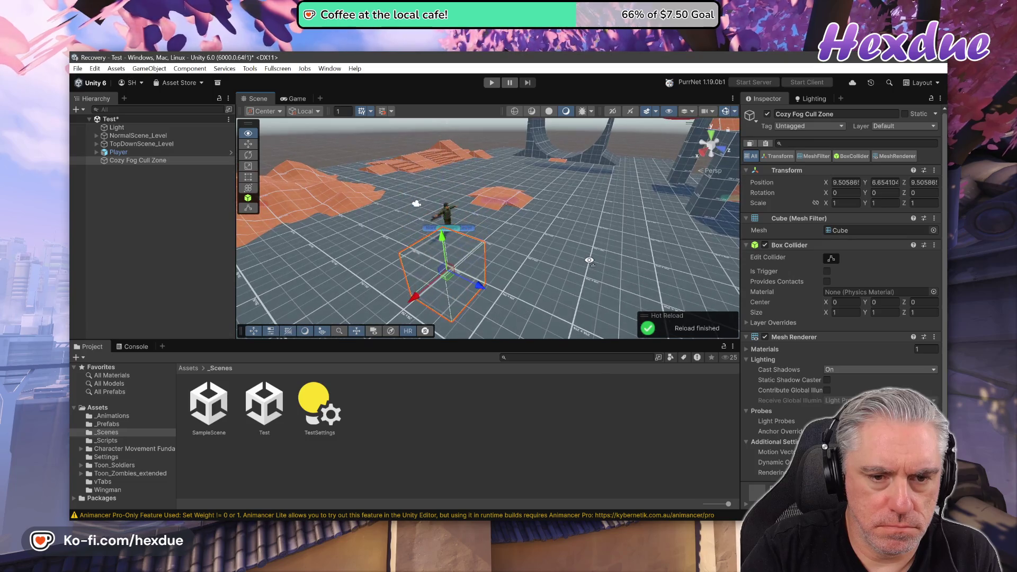
click(935, 171)
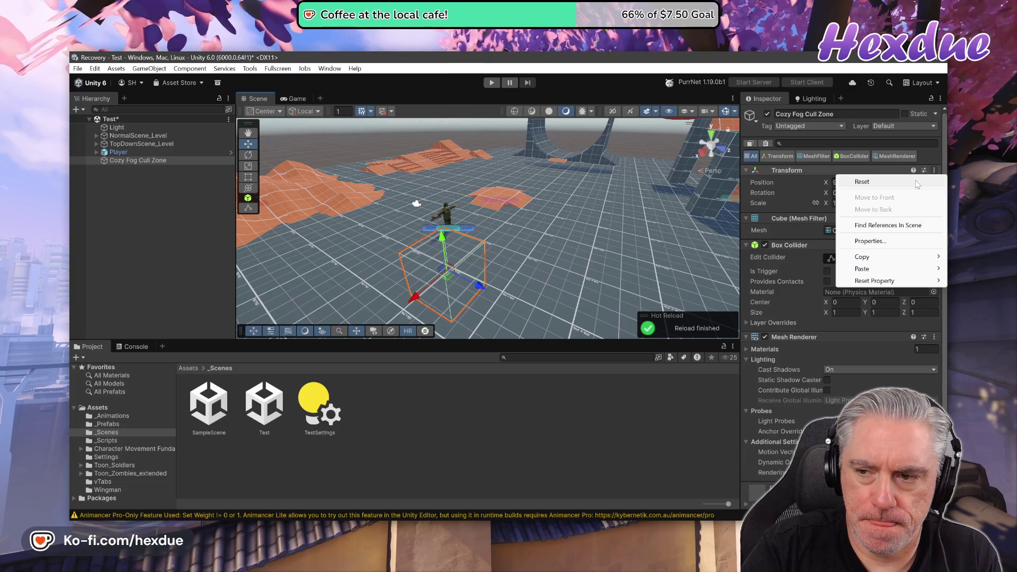
click(917, 184)
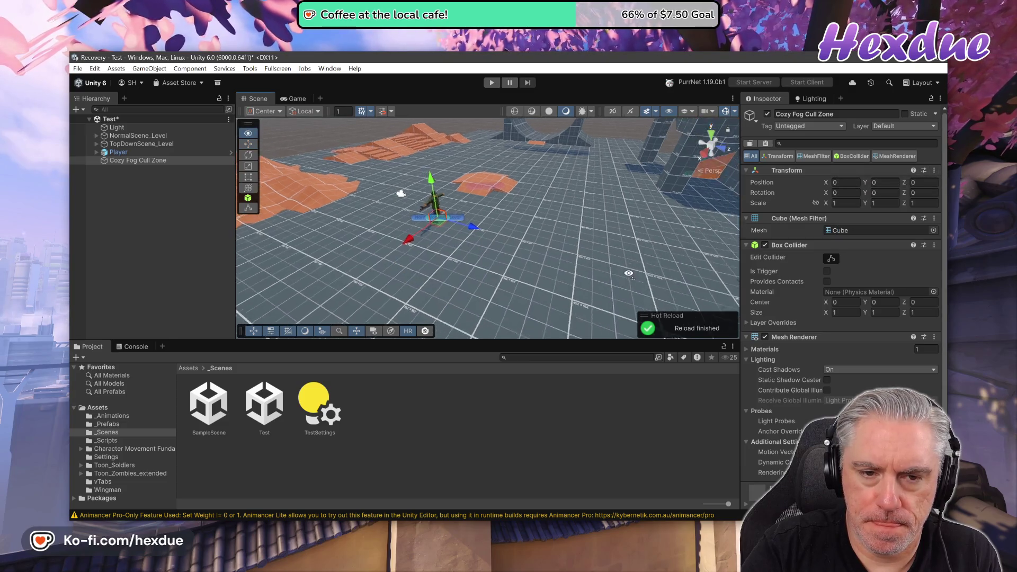
- Scale the fog cull zone uniformly to 6.34 on all axes and play the scene again
drag(600, 275, 609, 216)
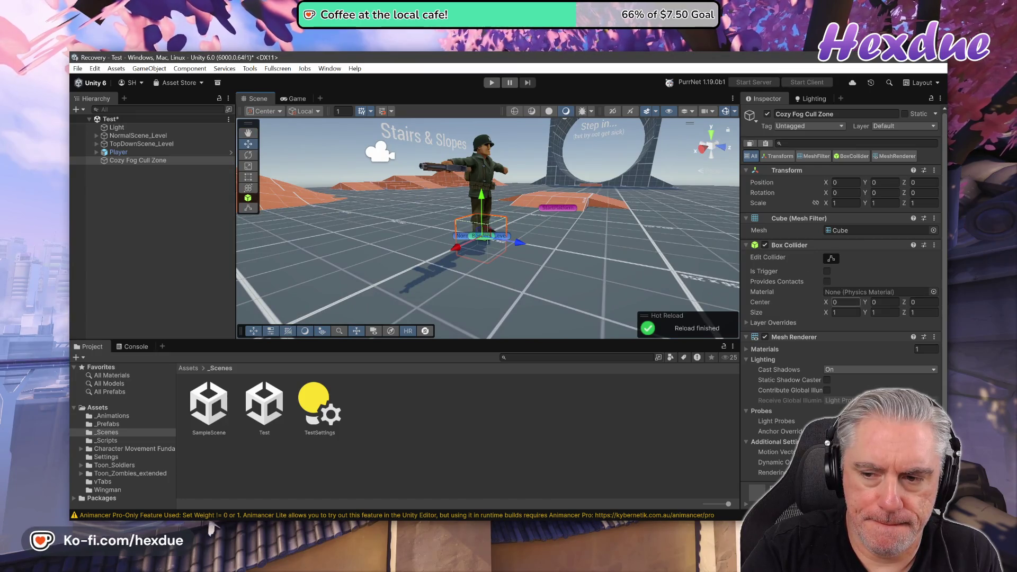
click(831, 259)
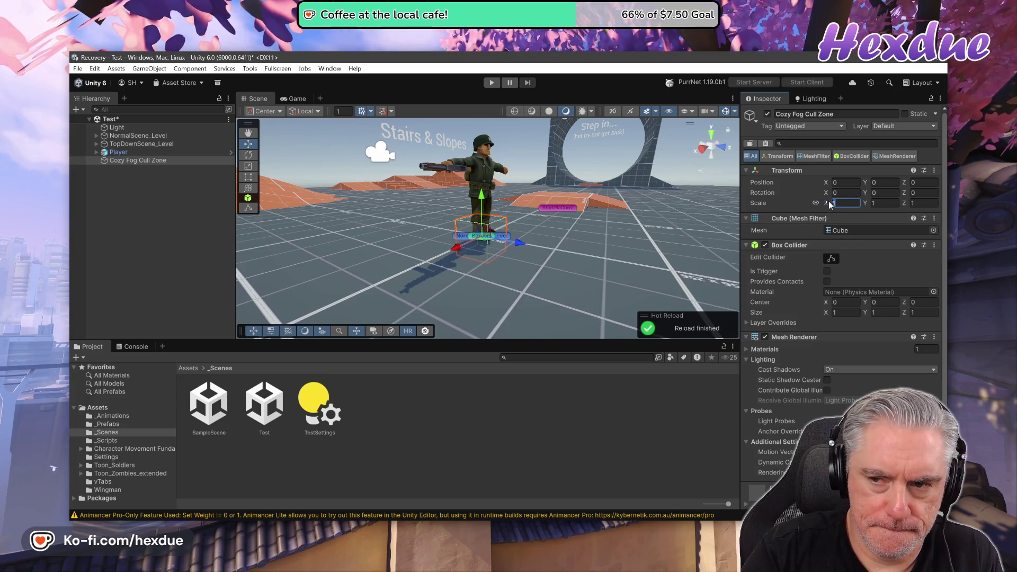
click(832, 200)
text(0.34)
mouse_move(822, 202)
mouse_down()
mouse_move(935, 217)
mouse_move(895, 218)
mouse_move(916, 219)
mouse_up()
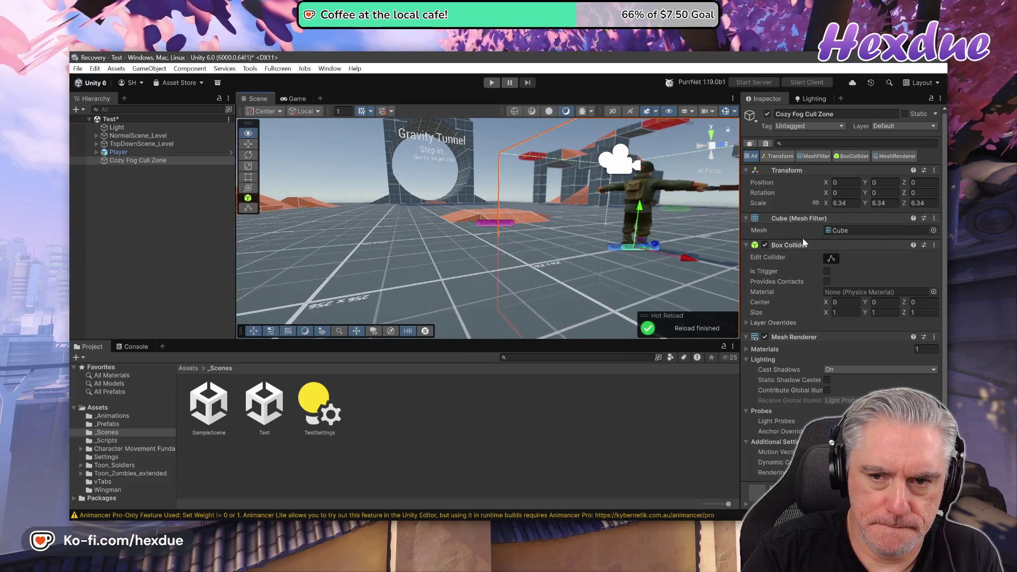
click(491, 83)
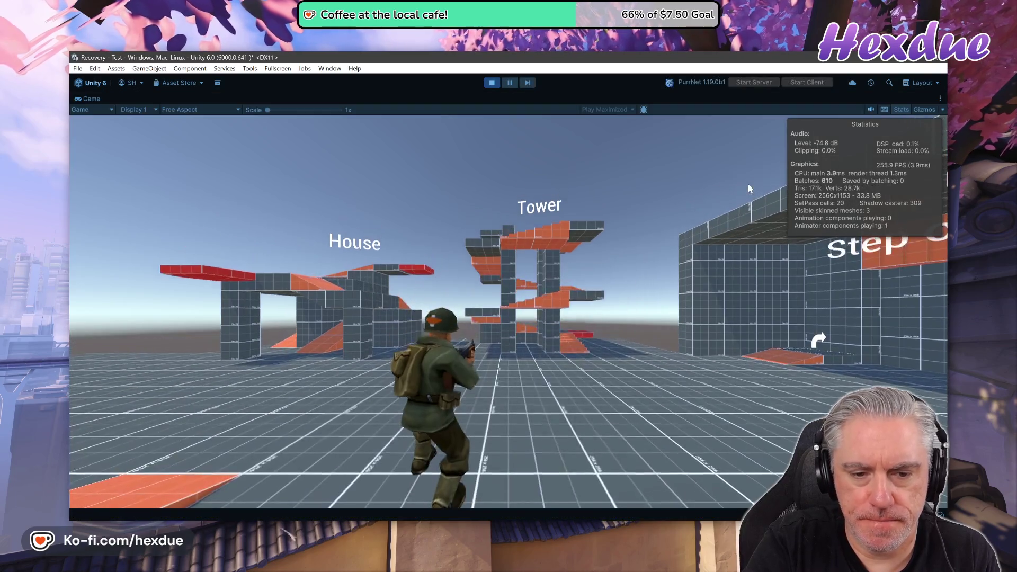
- Run the soldier forward through the fog zone, steering left and right, then exit play mode
key(w)
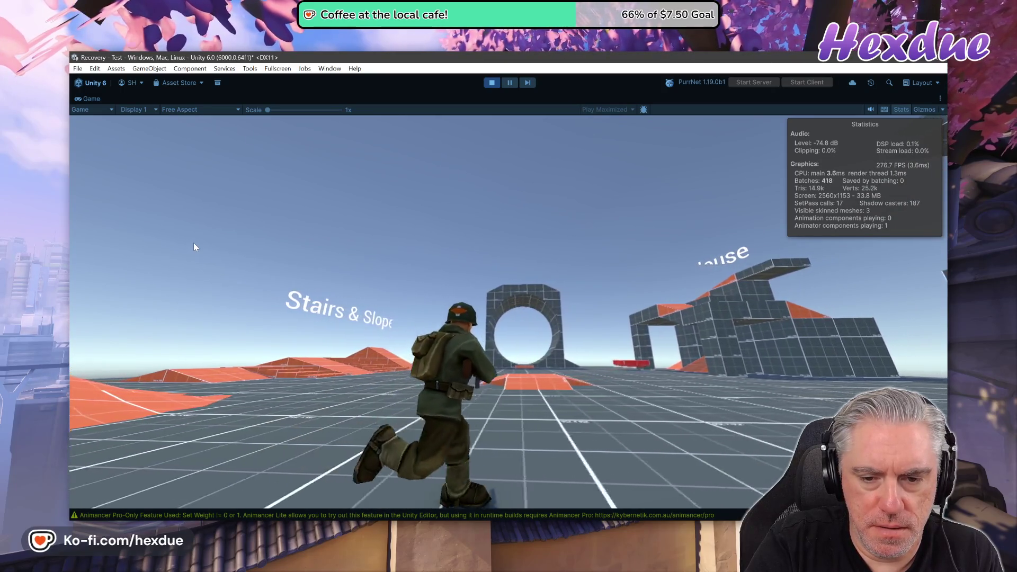
key(w)
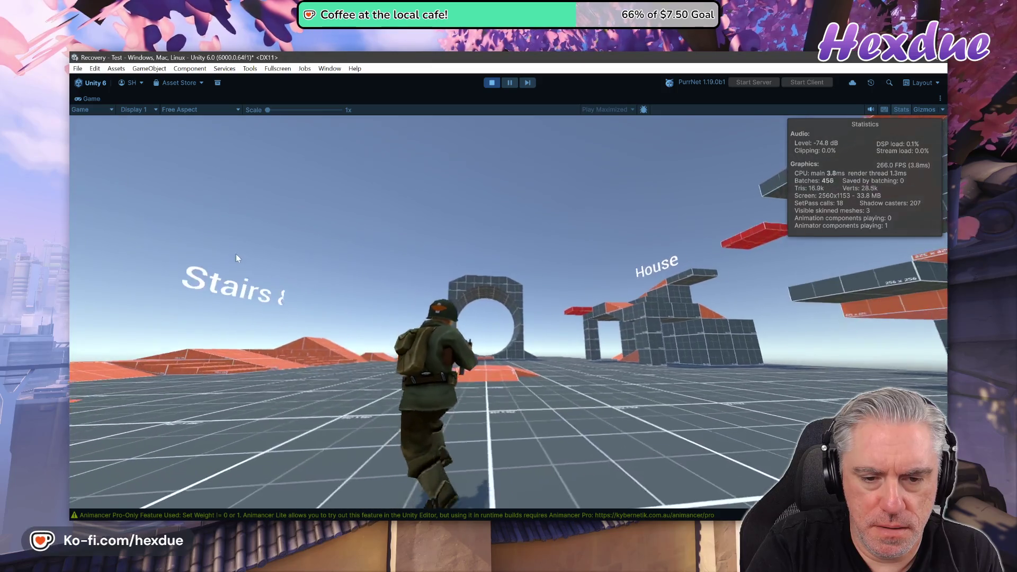
key(w)
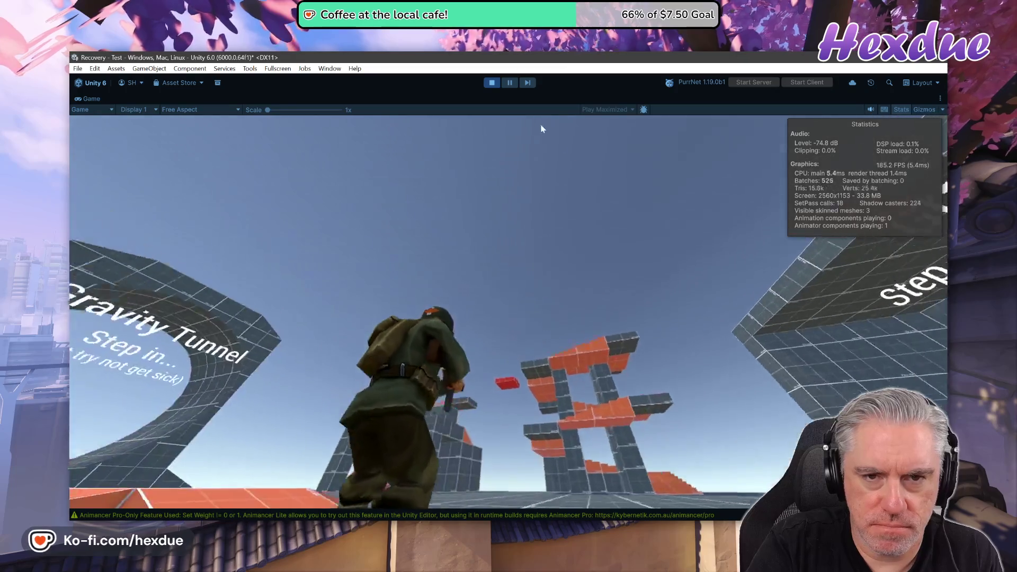
key(ctrl+p)
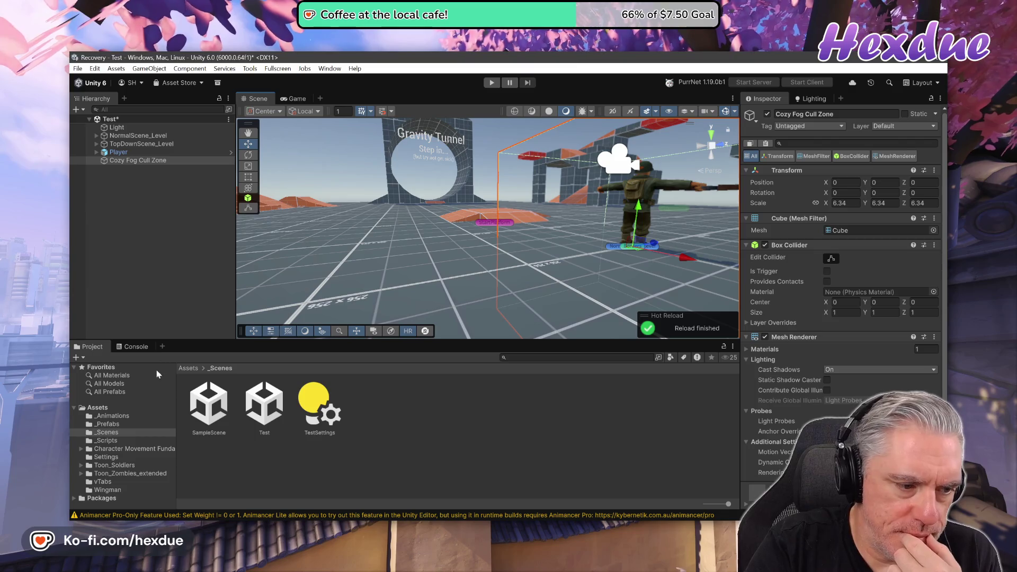
- Browse to Packages > COZY 3: Stylized Weather > Content > Demo in the Project window
click(98, 458)
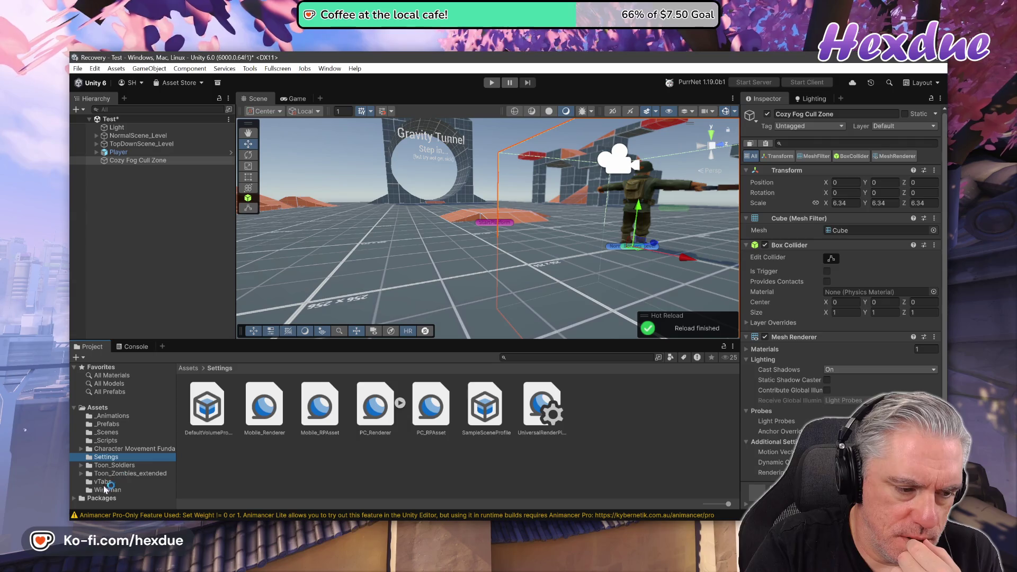
click(74, 499)
scroll(116, 461, down, 4)
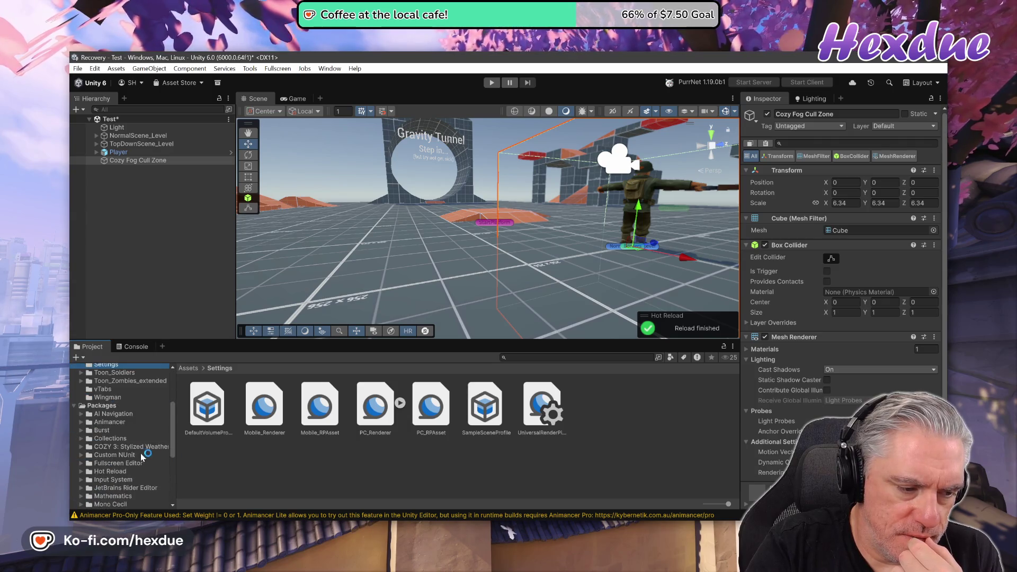
click(136, 450)
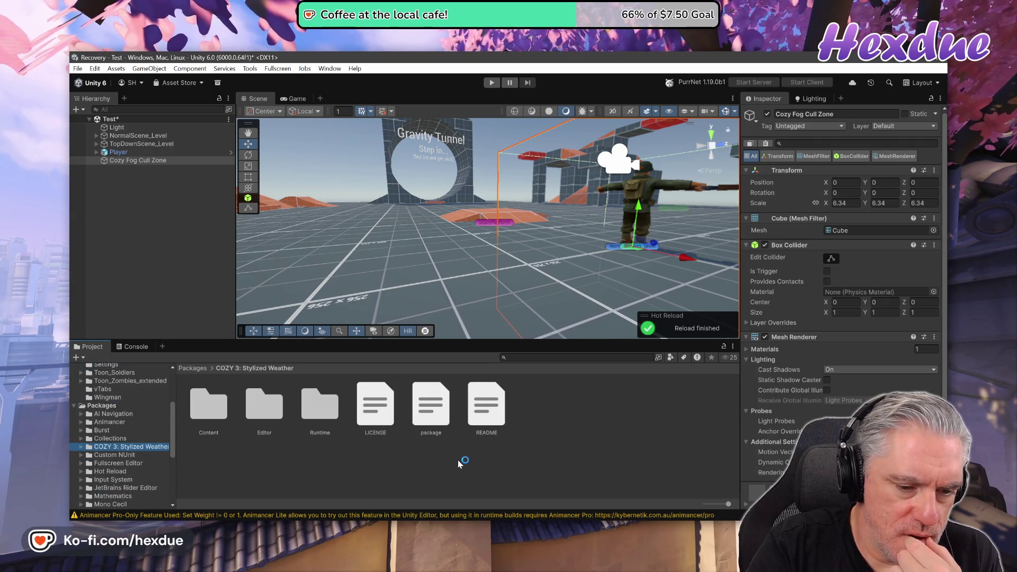
click(218, 407)
double_click(218, 407)
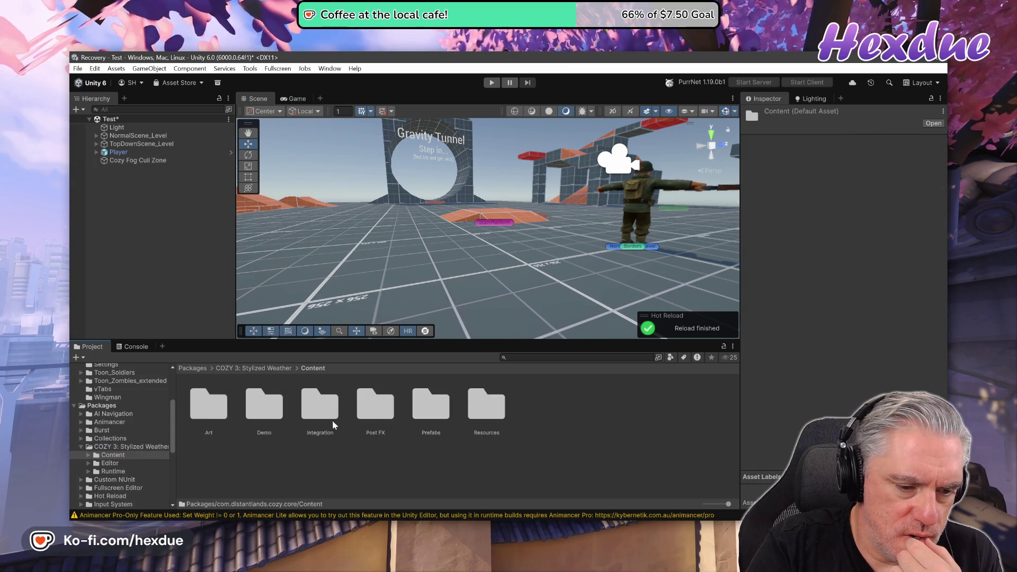
double_click(268, 411)
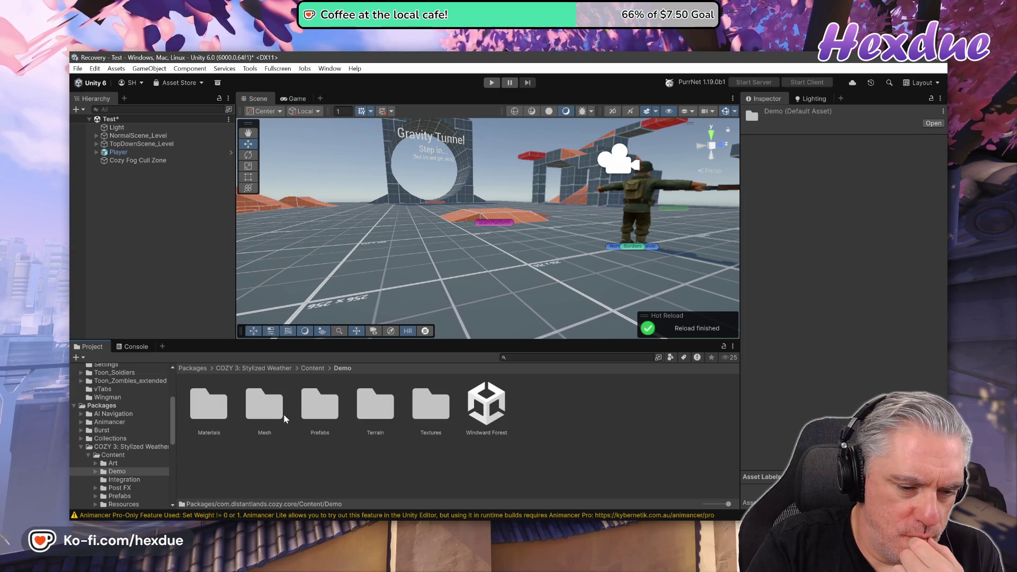
- Open the Windward Forest demo scene, answer the unsaved-changes prompt, and play it
double_click(479, 409)
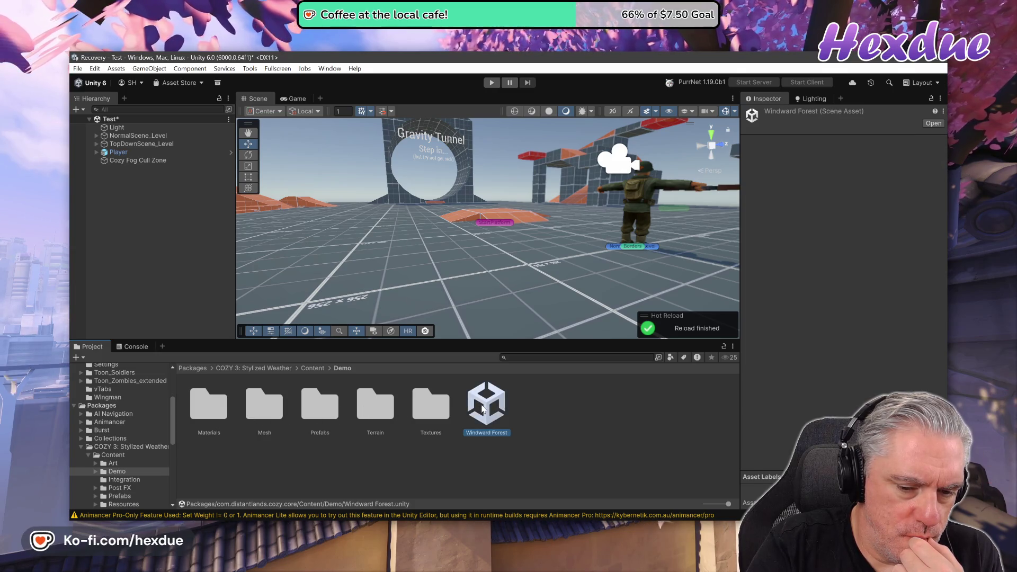
click(546, 314)
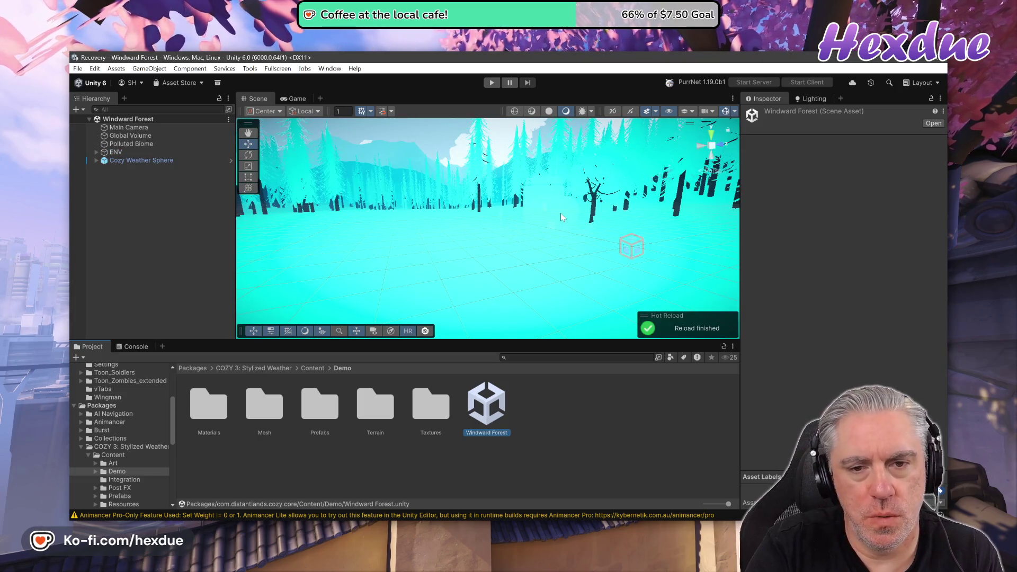
click(490, 84)
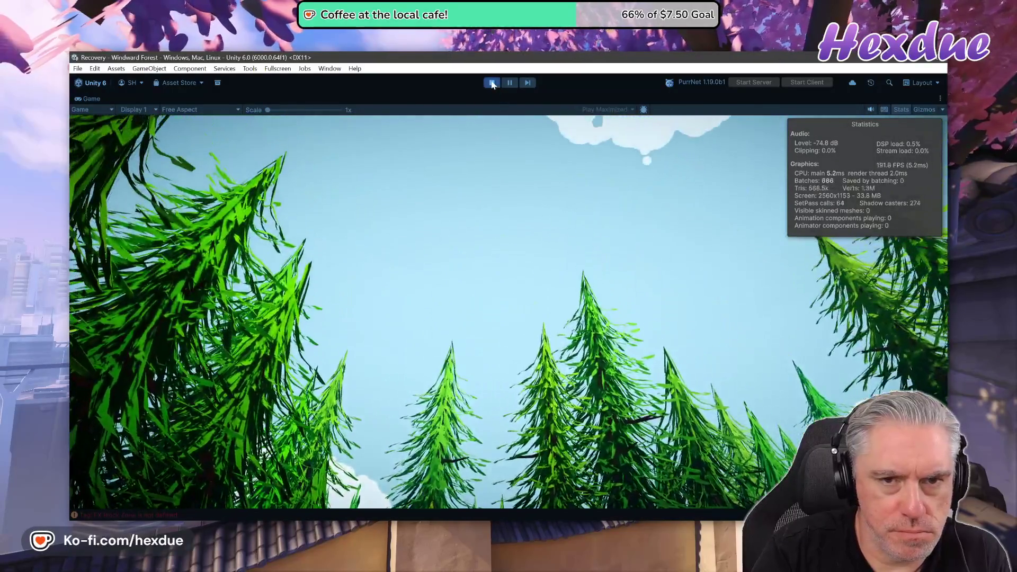
click(492, 83)
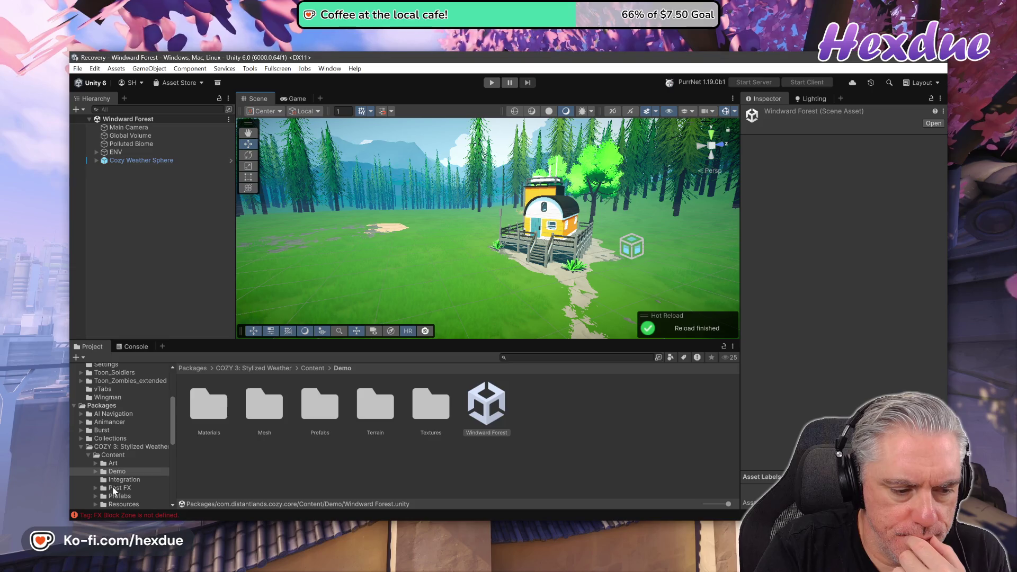
- Select the Electric Fog Conduction FX profile in COZY's Content > Post FX > URP folder
click(113, 488)
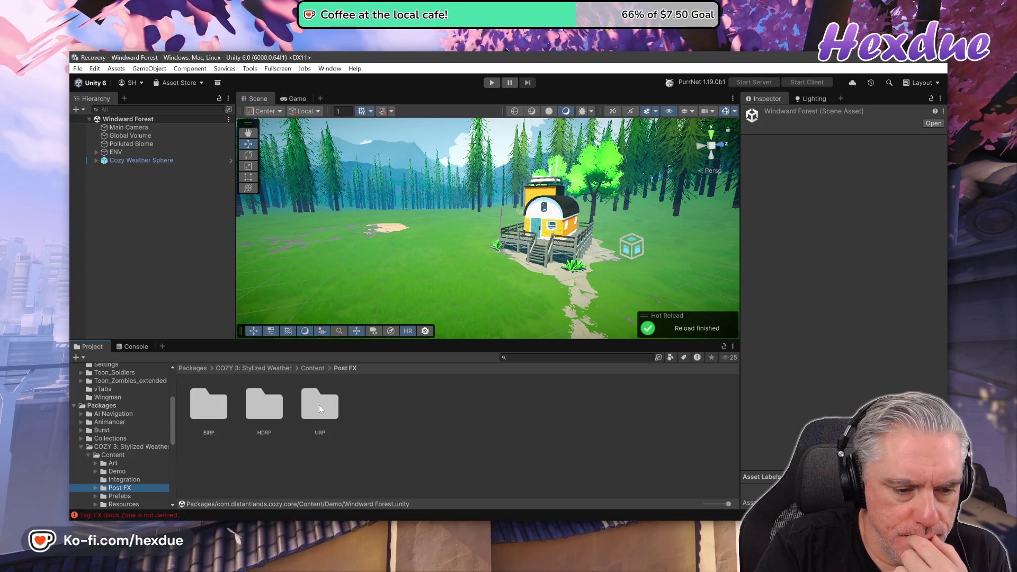
double_click(320, 404)
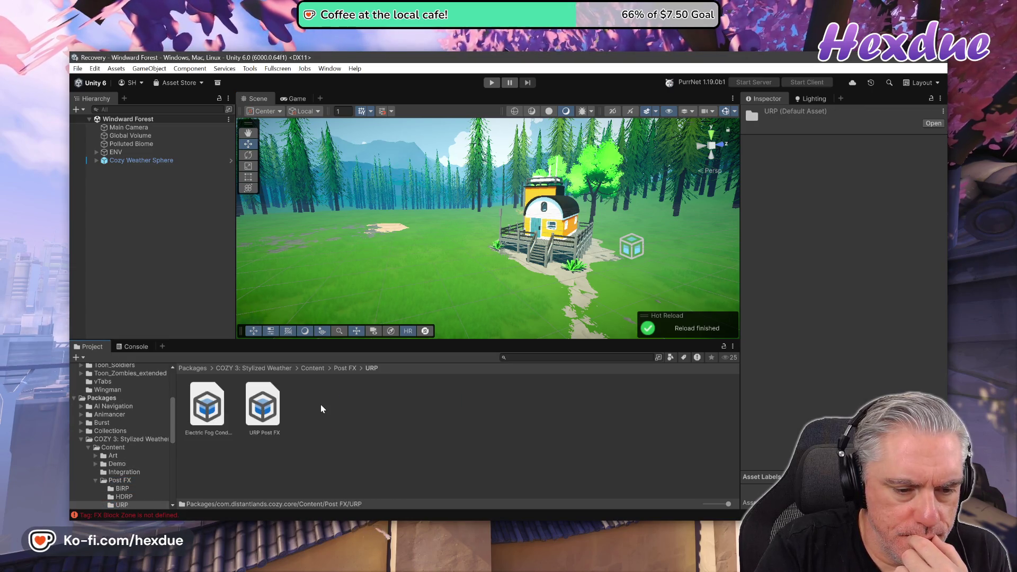
click(220, 419)
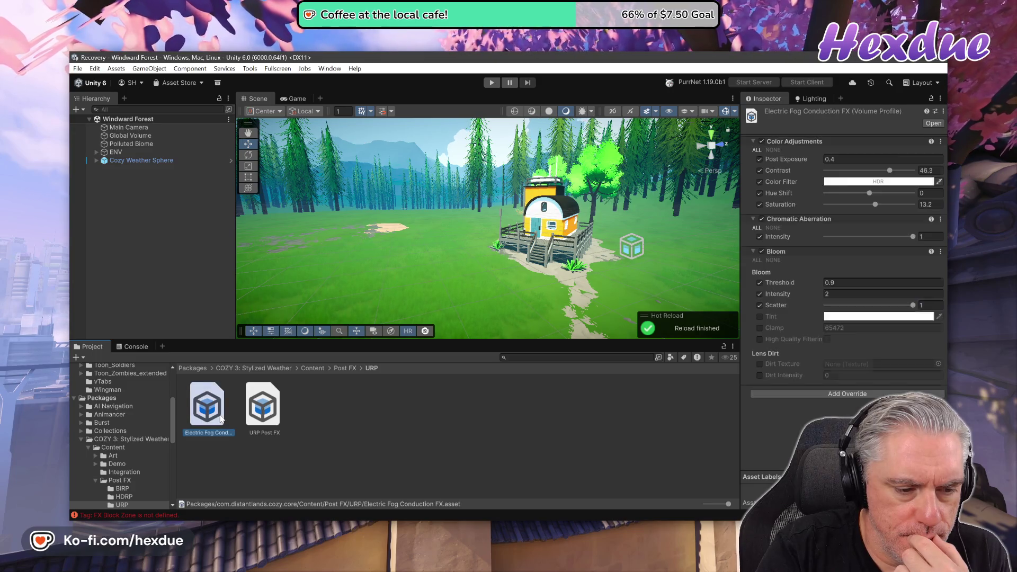